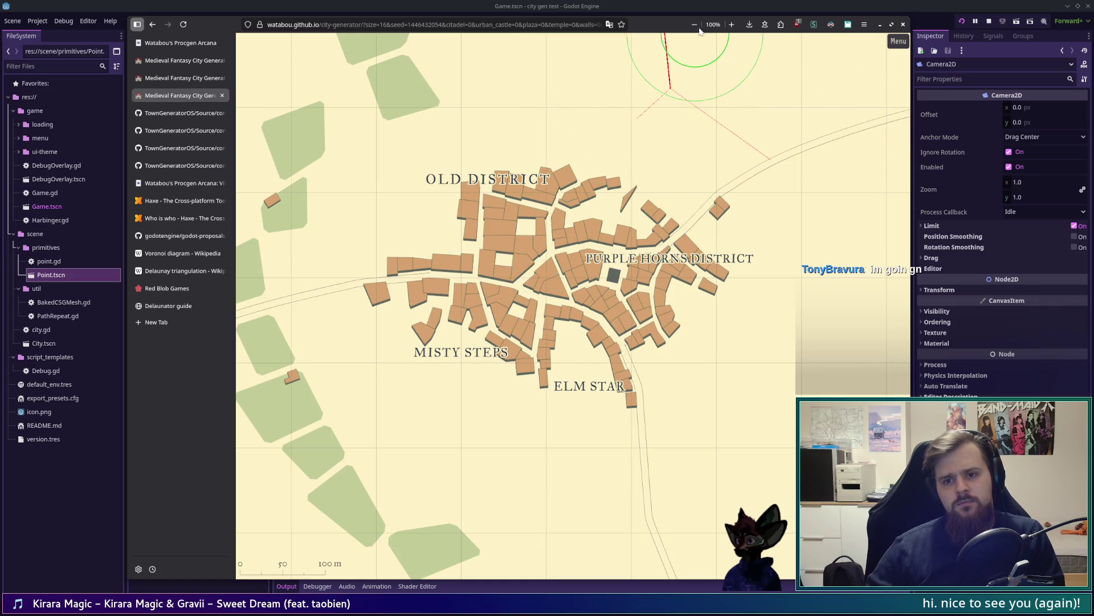
Exit warp mode on the Stonekey Rock map and switch to the TownGeneratorOS Voronoi.hx tab
{"action": "key", "text": "Escape"}
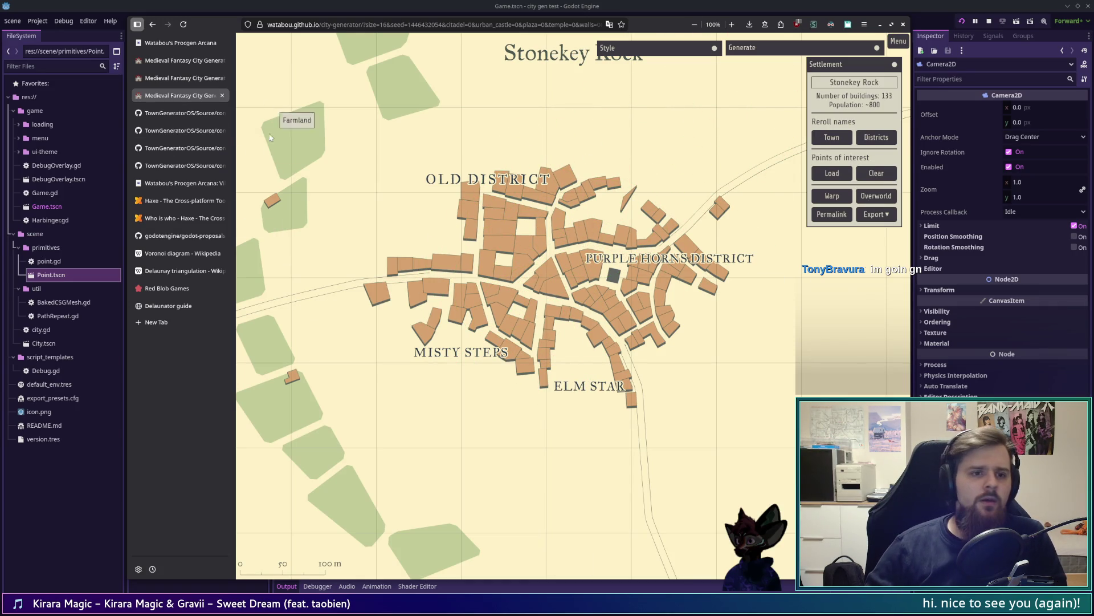
{"action": "left_click", "coordinate": [170, 137]}
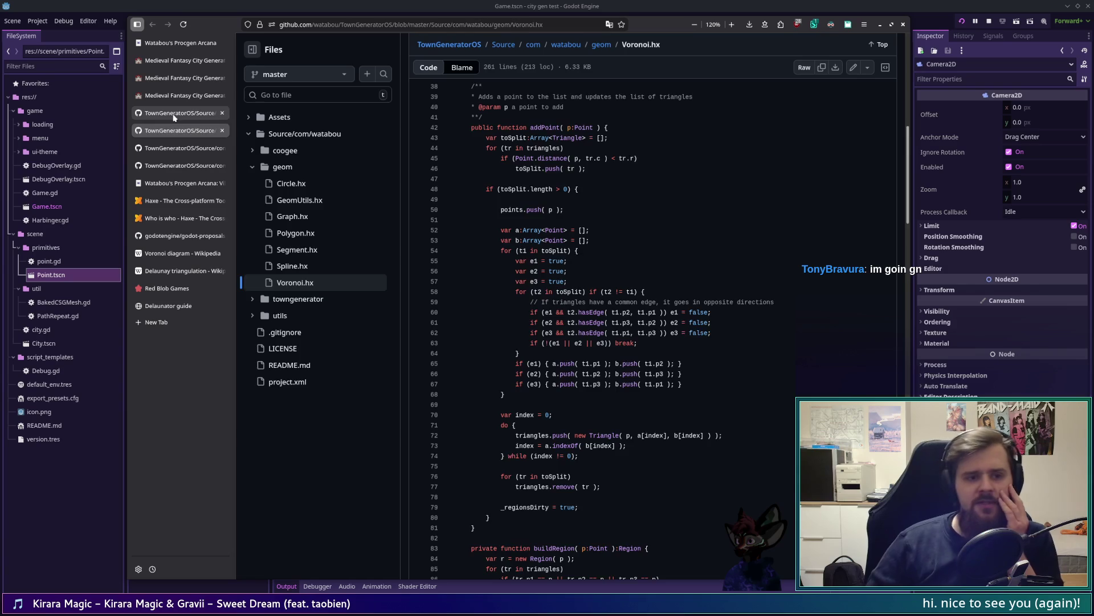
Open Model.hx's buildPatches code and mark the Voronoi.build call on line 106
{"action": "left_click", "coordinate": [177, 113]}
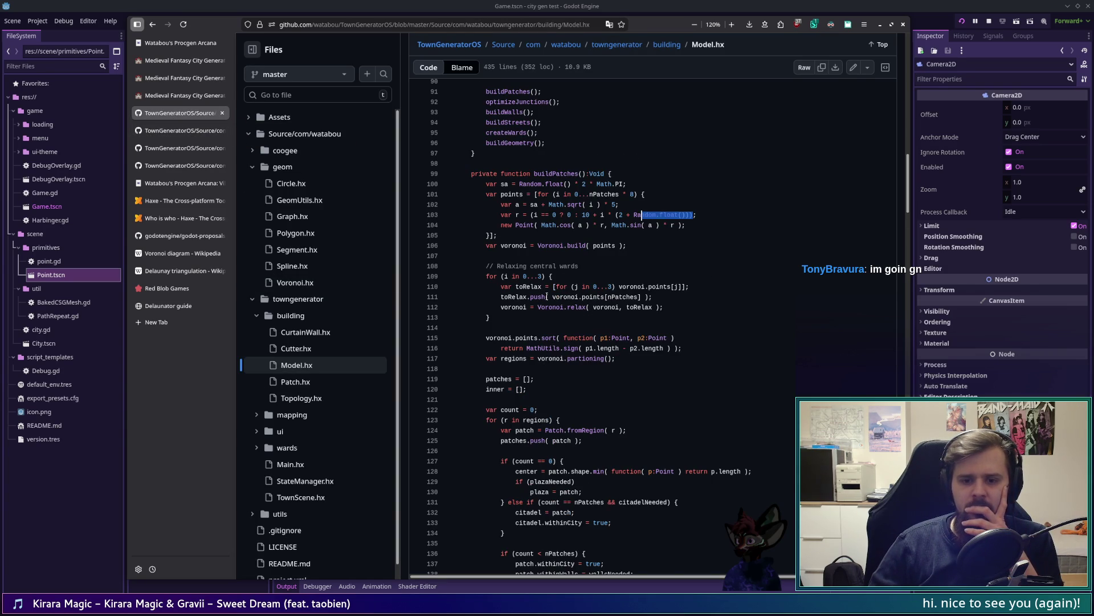
{"action": "left_click_drag", "start_coordinate": [482, 245], "coordinate": [628, 246]}
{"action": "left_click", "coordinate": [628, 245]}
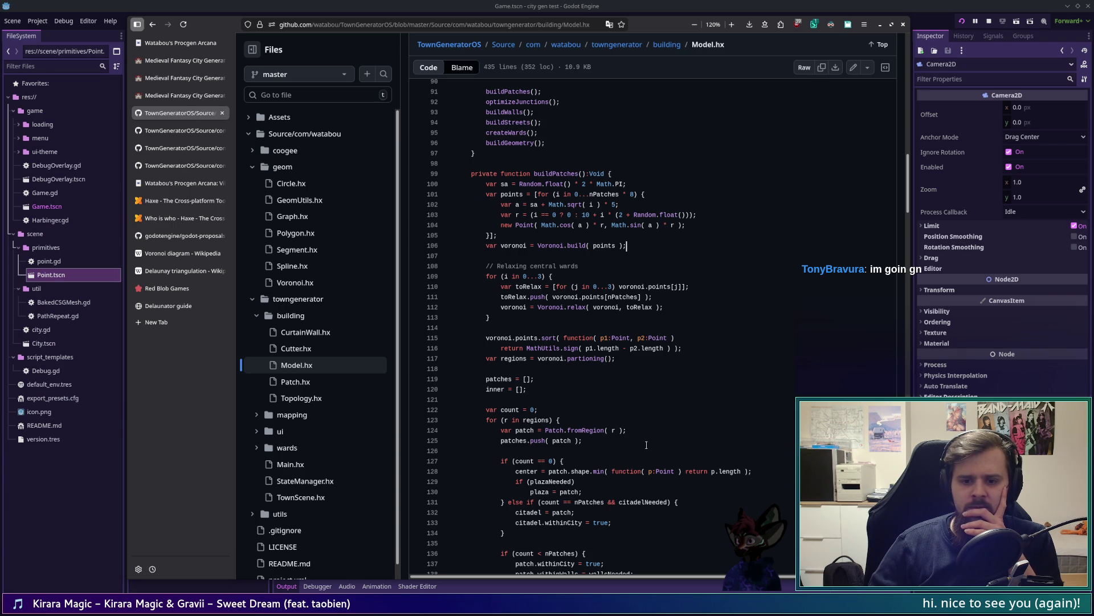
{"action": "scroll", "coordinate": [645, 444], "scroll_direction": "down", "scroll_amount": 2}
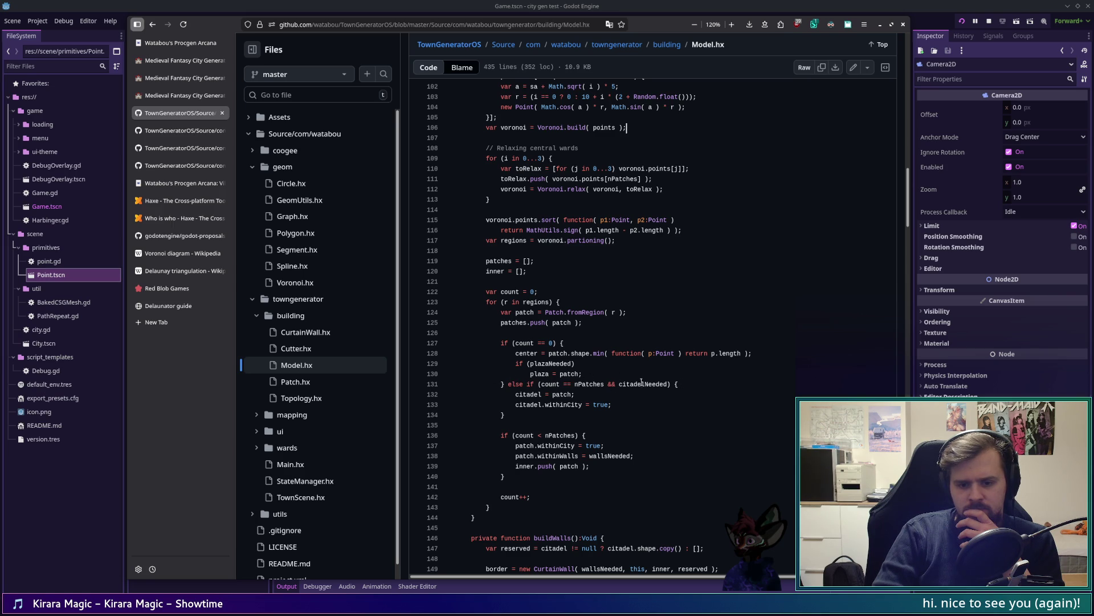
{"action": "left_click_drag", "start_coordinate": [507, 348], "coordinate": [570, 365]}
{"action": "left_click", "coordinate": [534, 364]}
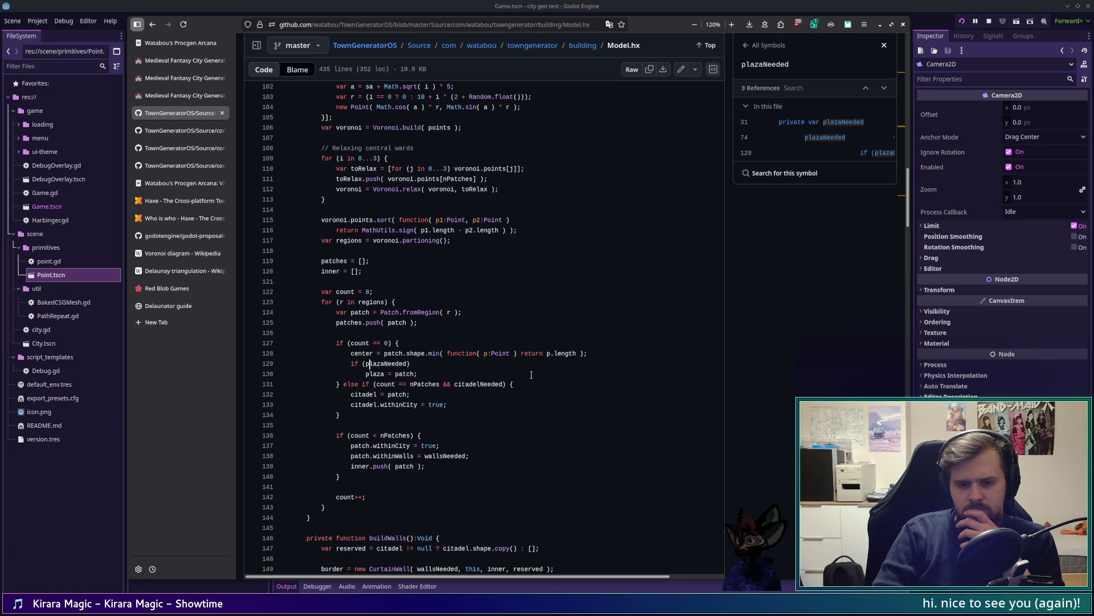
{"action": "left_click", "coordinate": [884, 45]}
{"action": "left_click", "coordinate": [256, 45]}
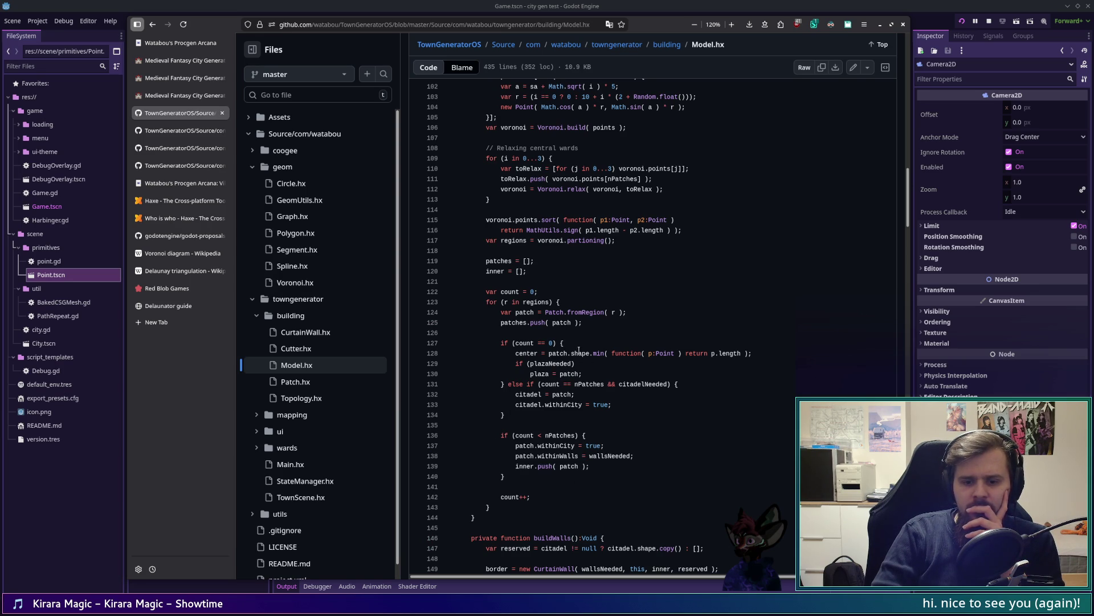
{"action": "scroll", "coordinate": [539, 454], "scroll_direction": "down", "scroll_amount": 4}
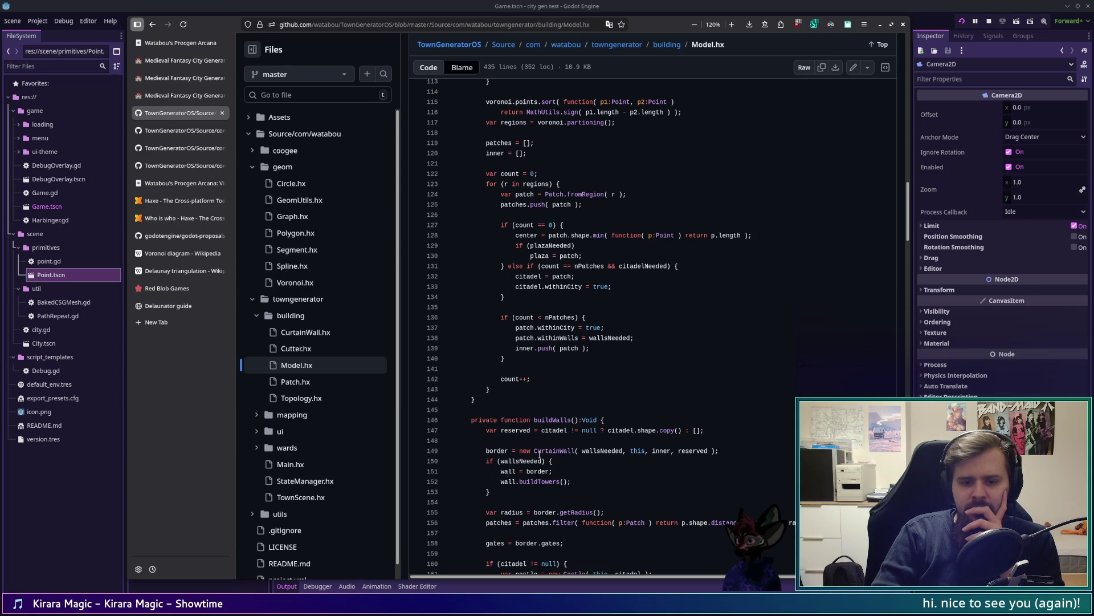
{"action": "scroll", "coordinate": [539, 454], "scroll_direction": "down", "scroll_amount": 4}
{"action": "scroll", "coordinate": [541, 463], "scroll_direction": "down", "scroll_amount": 2}
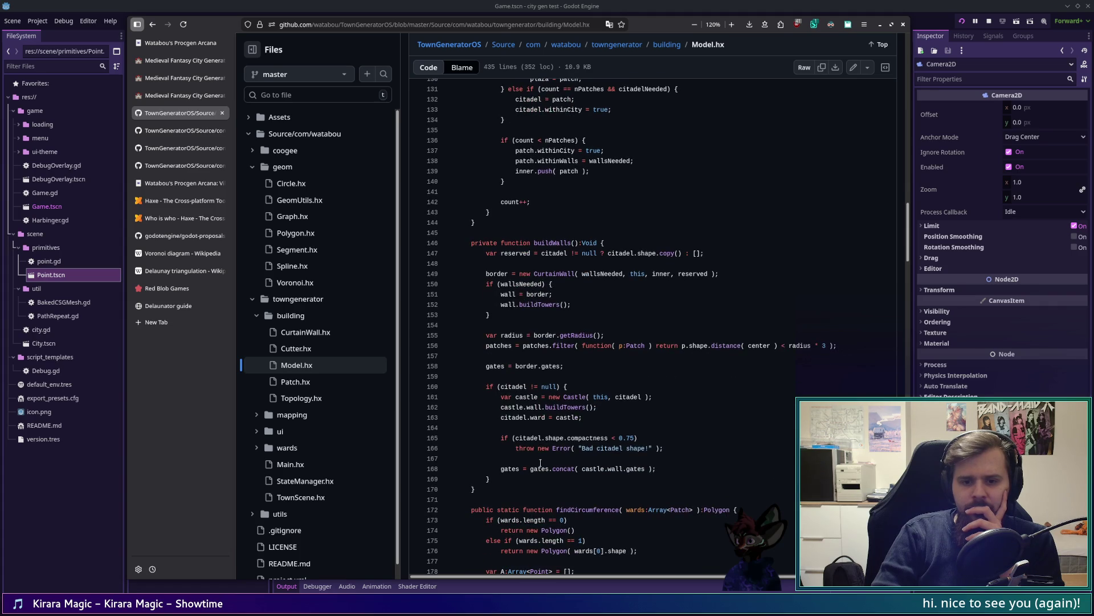
{"action": "scroll", "coordinate": [540, 461], "scroll_direction": "up", "scroll_amount": 20}
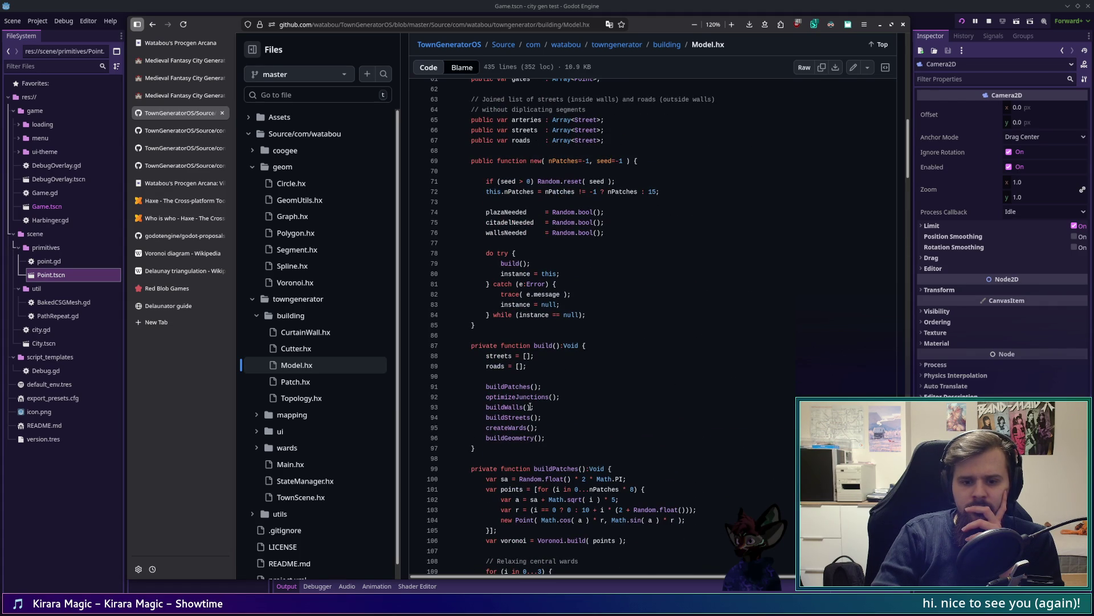
{"action": "scroll", "coordinate": [539, 405], "scroll_direction": "down", "scroll_amount": 2}
{"action": "scroll", "coordinate": [539, 405], "scroll_direction": "down", "scroll_amount": 10}
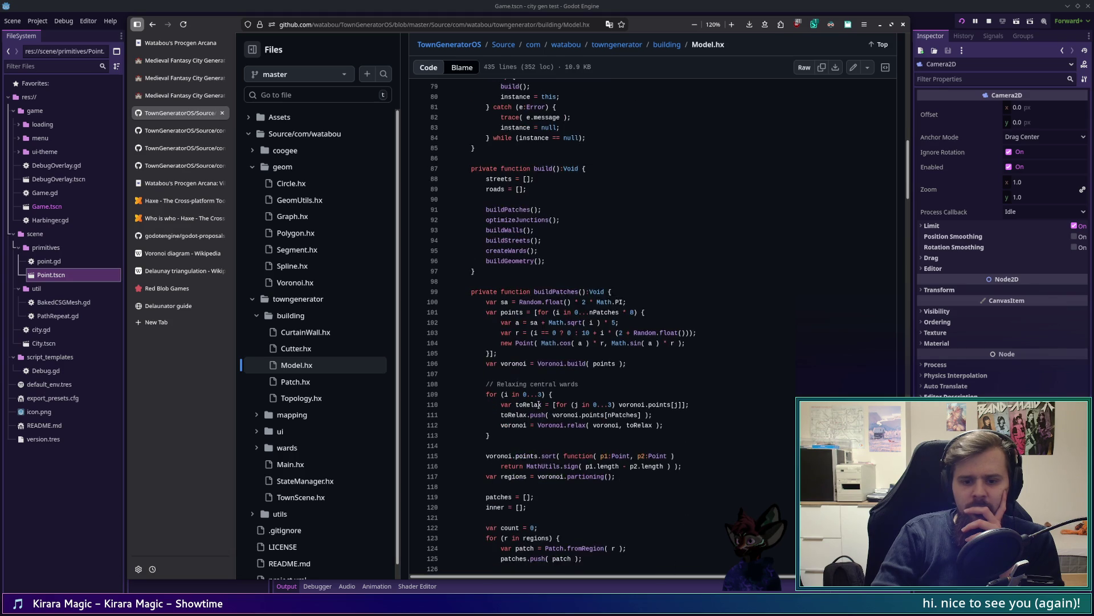
{"action": "scroll", "coordinate": [539, 405], "scroll_direction": "down", "scroll_amount": 10}
{"action": "scroll", "coordinate": [539, 405], "scroll_direction": "up", "scroll_amount": 17}
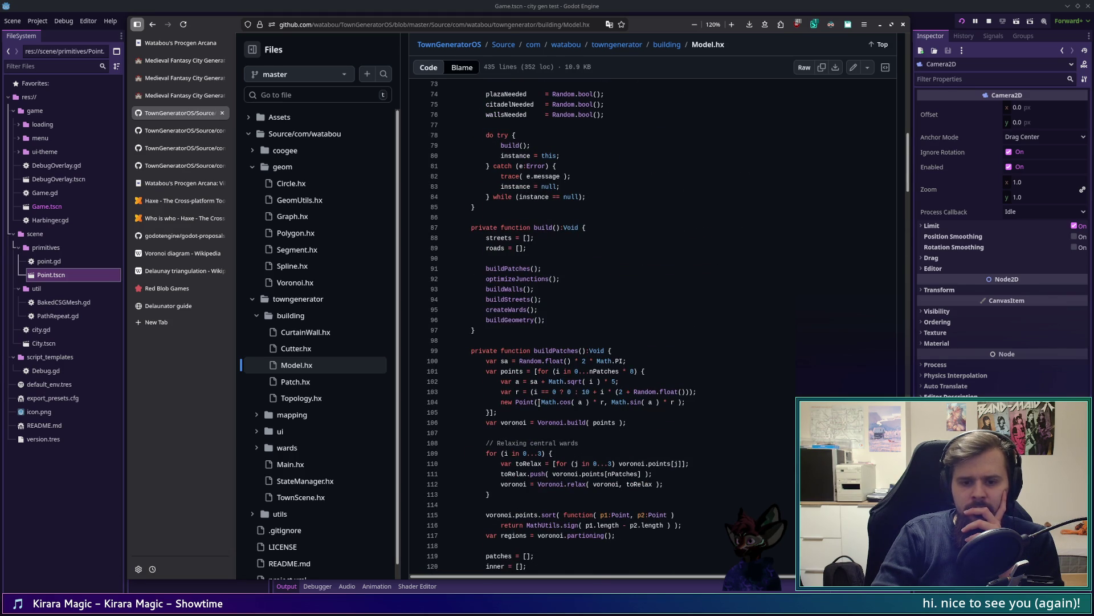
{"action": "scroll", "coordinate": [539, 402], "scroll_direction": "down", "scroll_amount": 17}
{"action": "scroll", "coordinate": [539, 402], "scroll_direction": "down", "scroll_amount": 20}
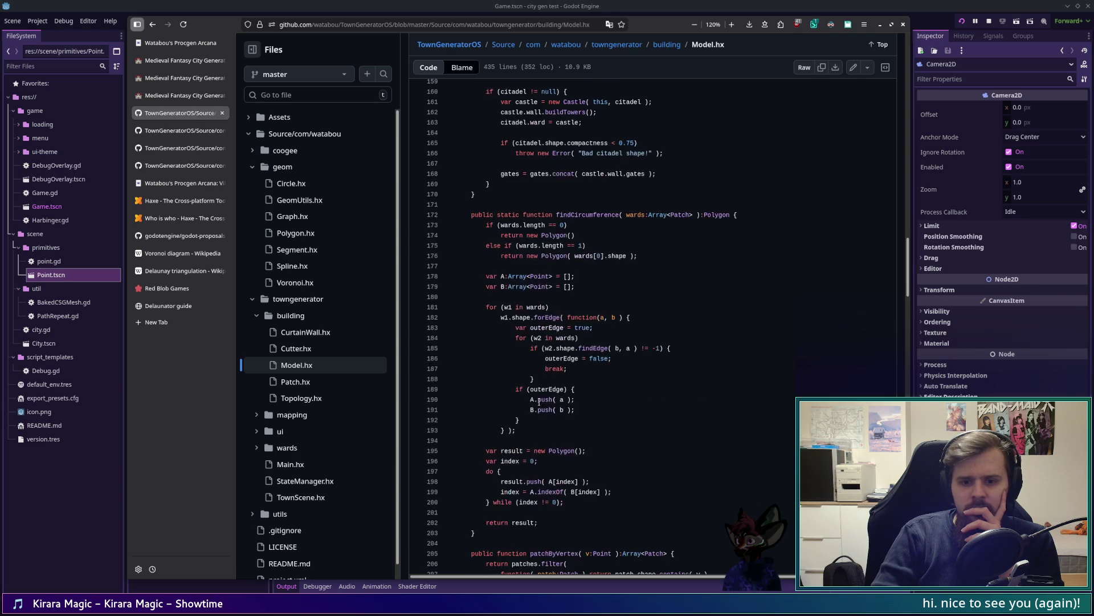
{"action": "scroll", "coordinate": [540, 401], "scroll_direction": "down", "scroll_amount": 9}
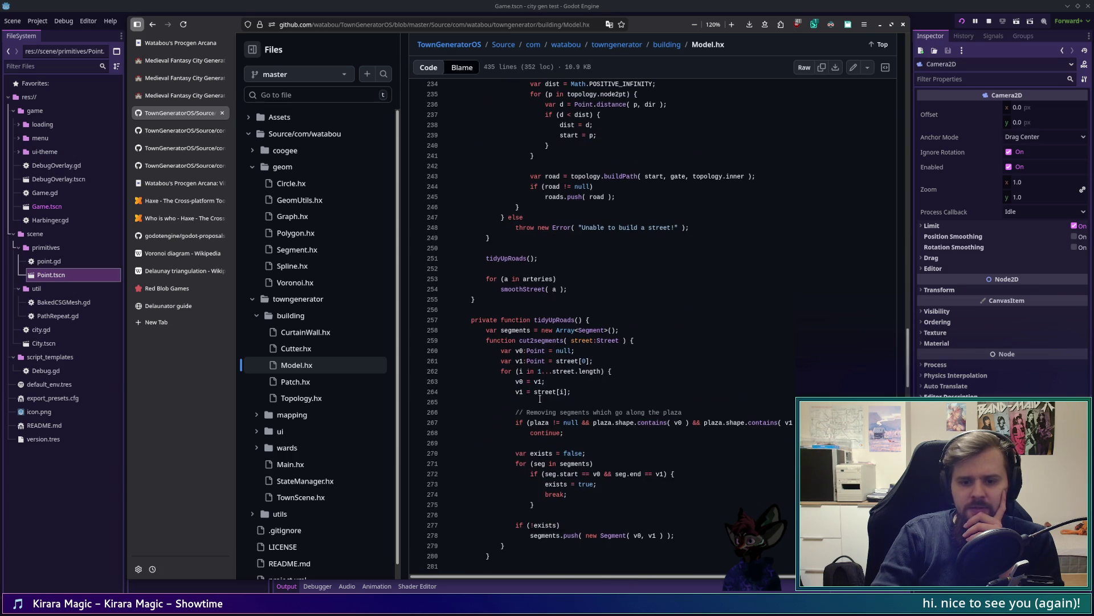
{"action": "scroll", "coordinate": [538, 399], "scroll_direction": "down", "scroll_amount": 20}
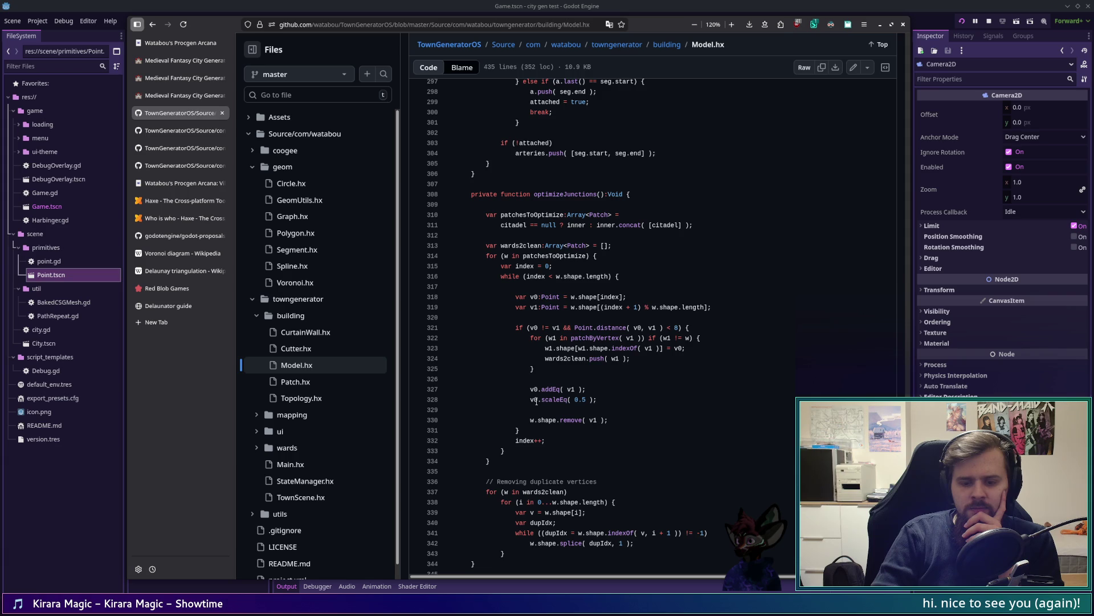
{"action": "scroll", "coordinate": [536, 401], "scroll_direction": "down", "scroll_amount": 2}
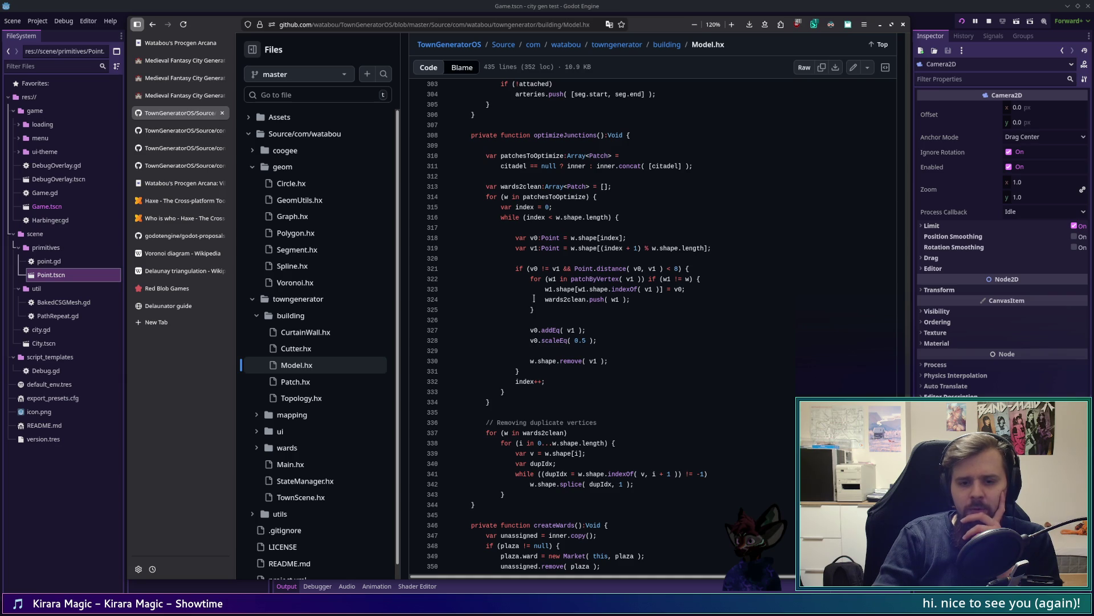
{"action": "left_click_drag", "start_coordinate": [497, 215], "coordinate": [632, 217]}
{"action": "left_click", "coordinate": [642, 219]}
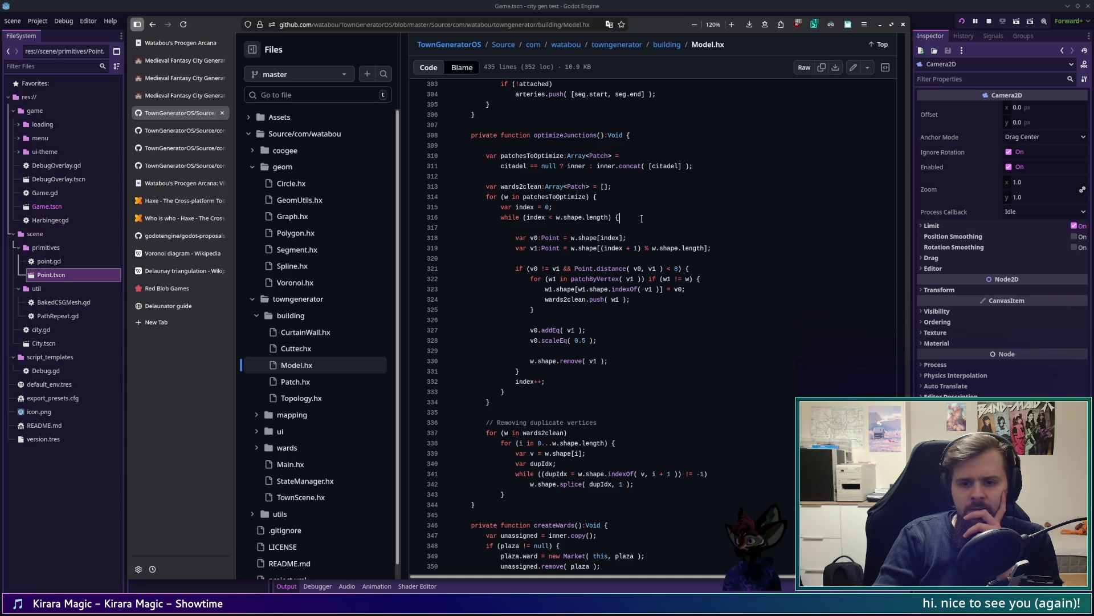
{"action": "left_click", "coordinate": [610, 237]}
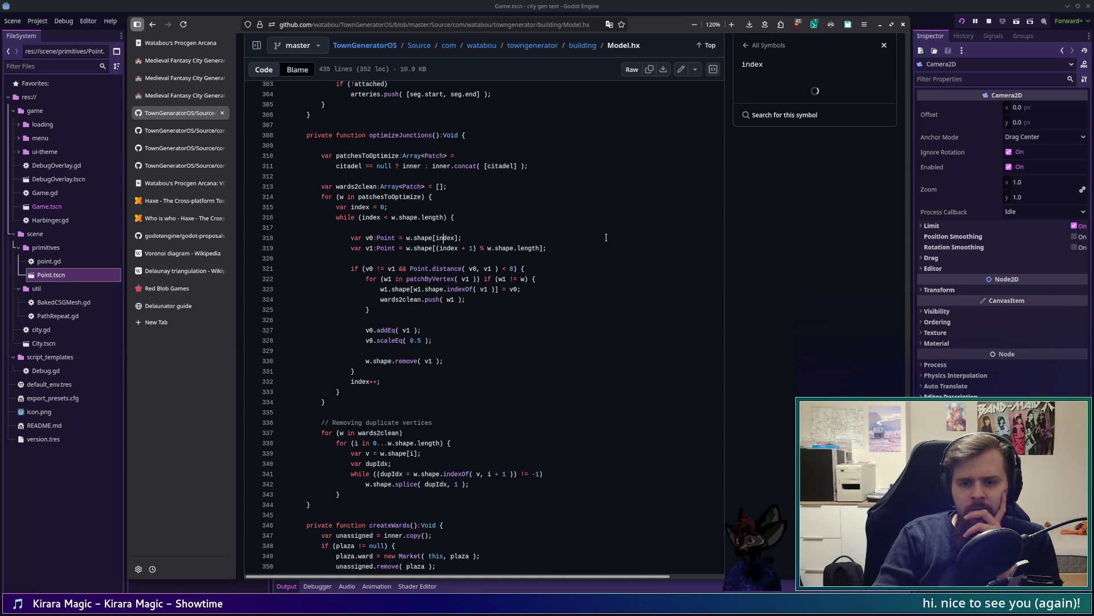
{"action": "left_click", "coordinate": [891, 50]}
{"action": "left_click", "coordinate": [256, 46]}
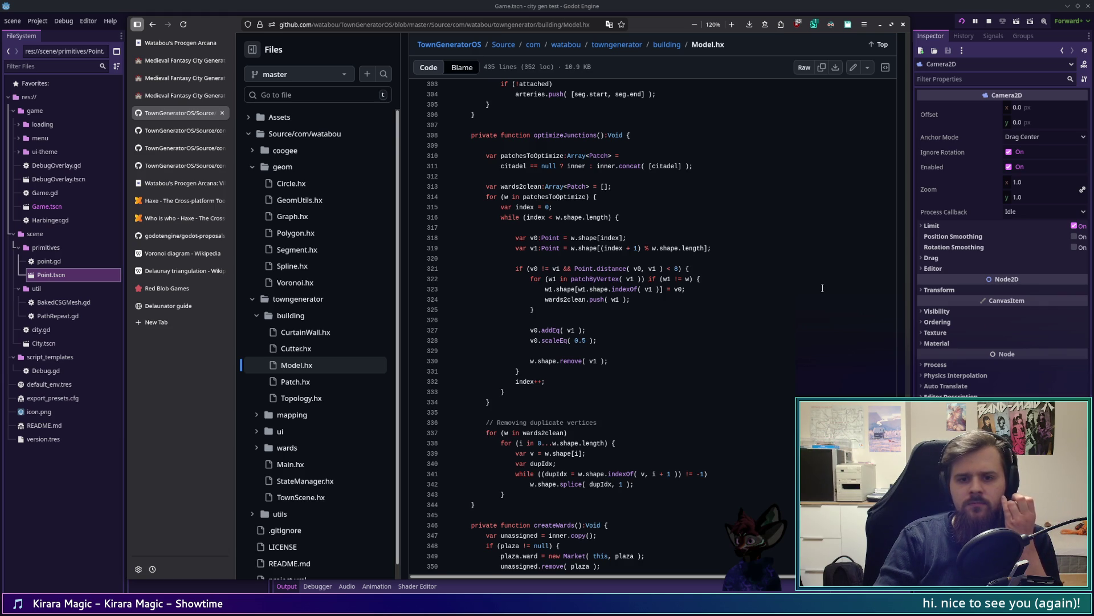
{"action": "scroll", "coordinate": [822, 288], "scroll_direction": "up", "scroll_amount": 5}
{"action": "mouse_move", "coordinate": [906, 382]}
{"action": "left_mouse_down"}
{"action": "mouse_move", "coordinate": [902, 146]}
{"action": "mouse_move", "coordinate": [898, 183]}
{"action": "left_mouse_up"}
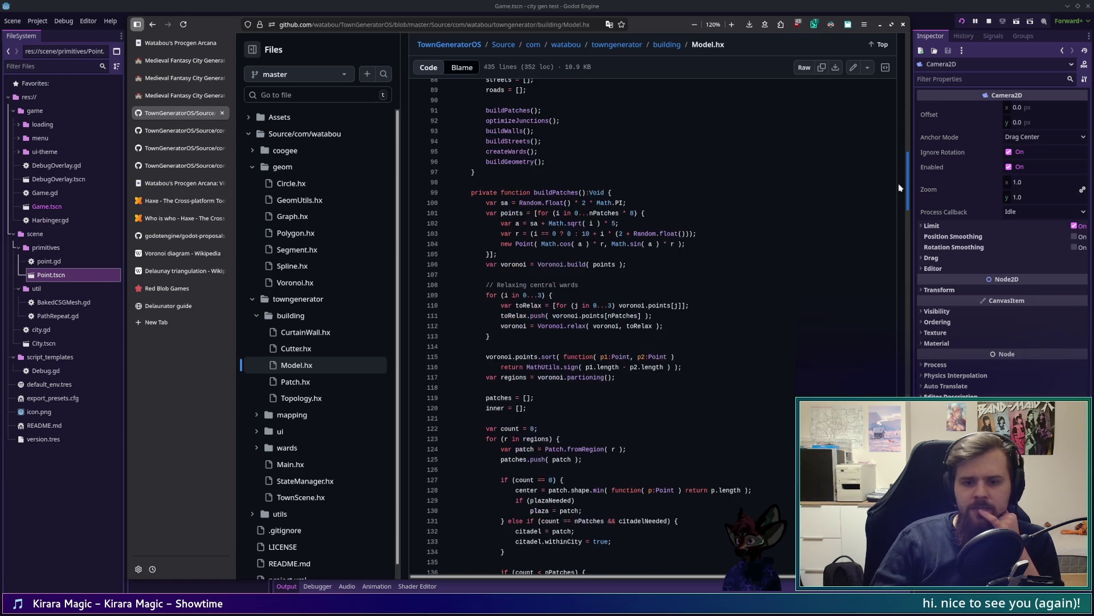
{"action": "left_click", "coordinate": [169, 134]}
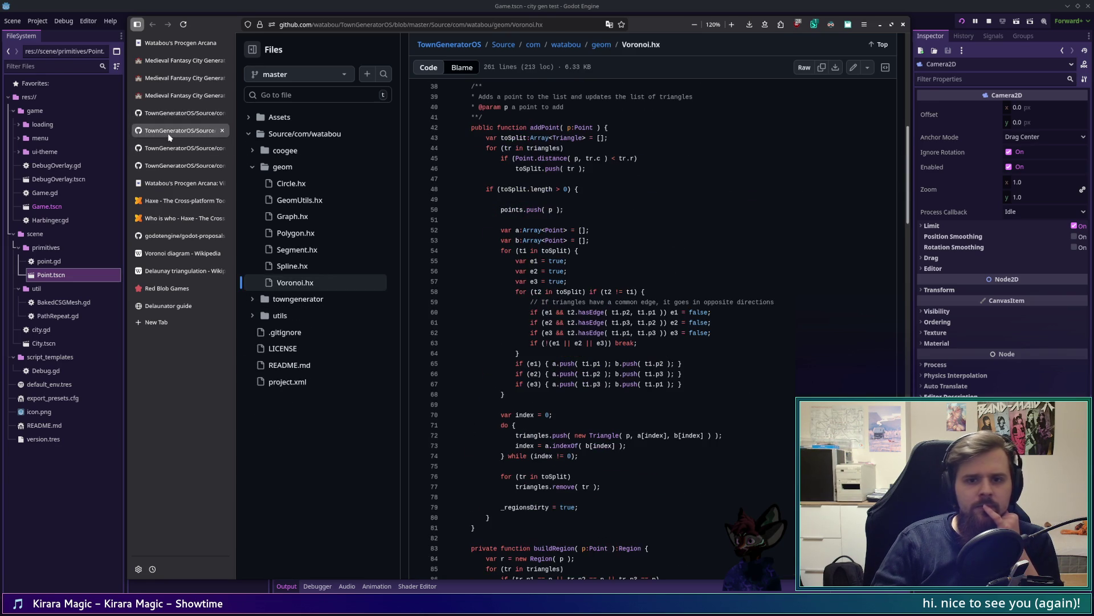
{"action": "left_click", "coordinate": [169, 149]}
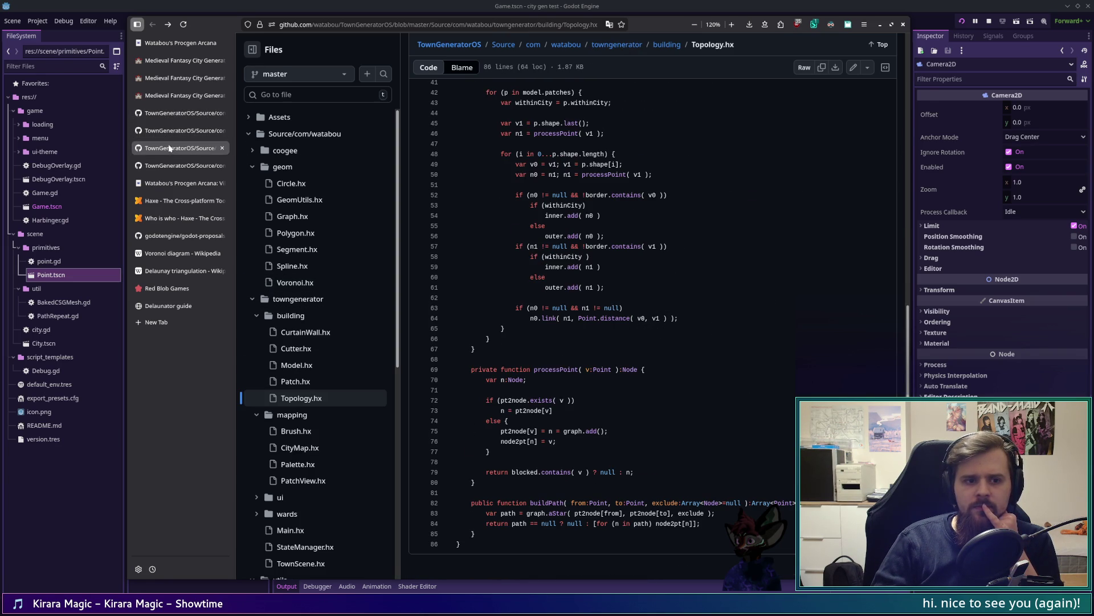
{"action": "left_click", "coordinate": [171, 113]}
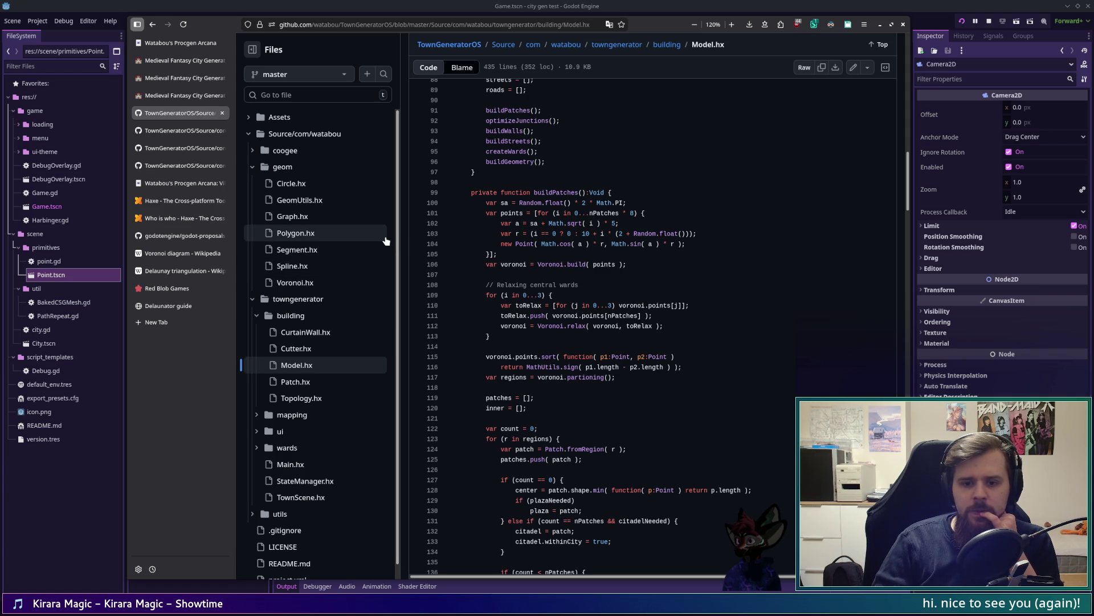
{"action": "scroll", "coordinate": [371, 235], "scroll_direction": "down", "scroll_amount": 1}
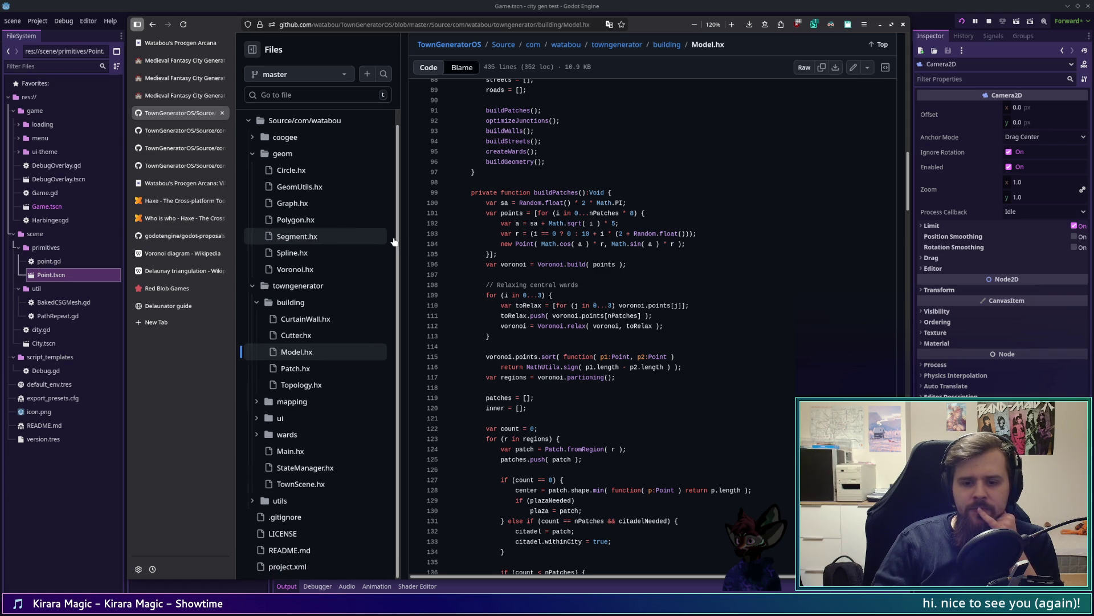
{"action": "scroll", "coordinate": [613, 321], "scroll_direction": "down", "scroll_amount": 3}
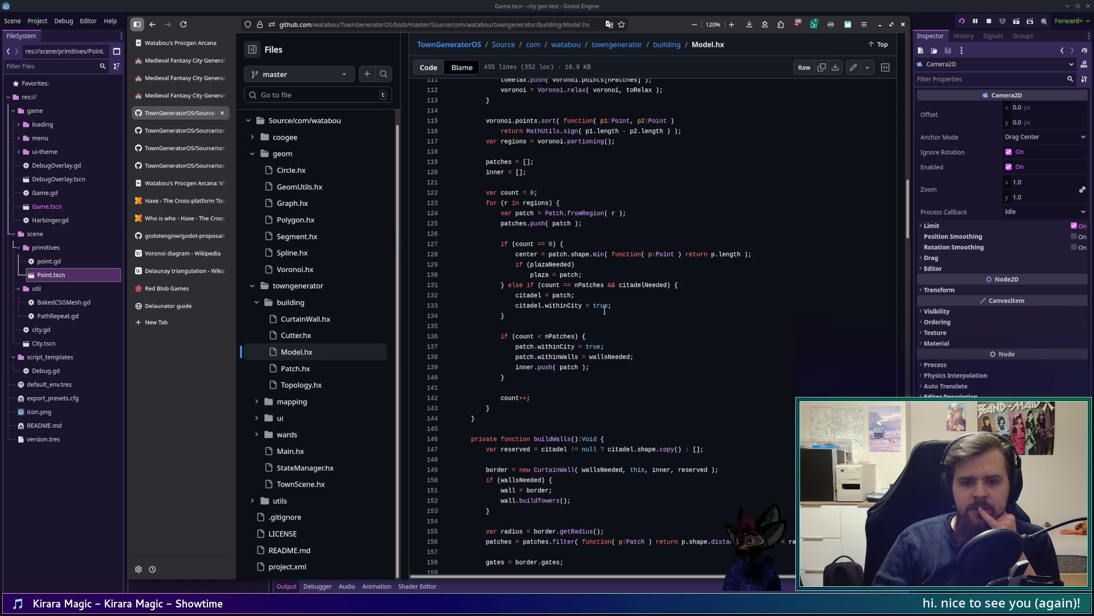
{"action": "scroll", "coordinate": [585, 309], "scroll_direction": "up", "scroll_amount": 6}
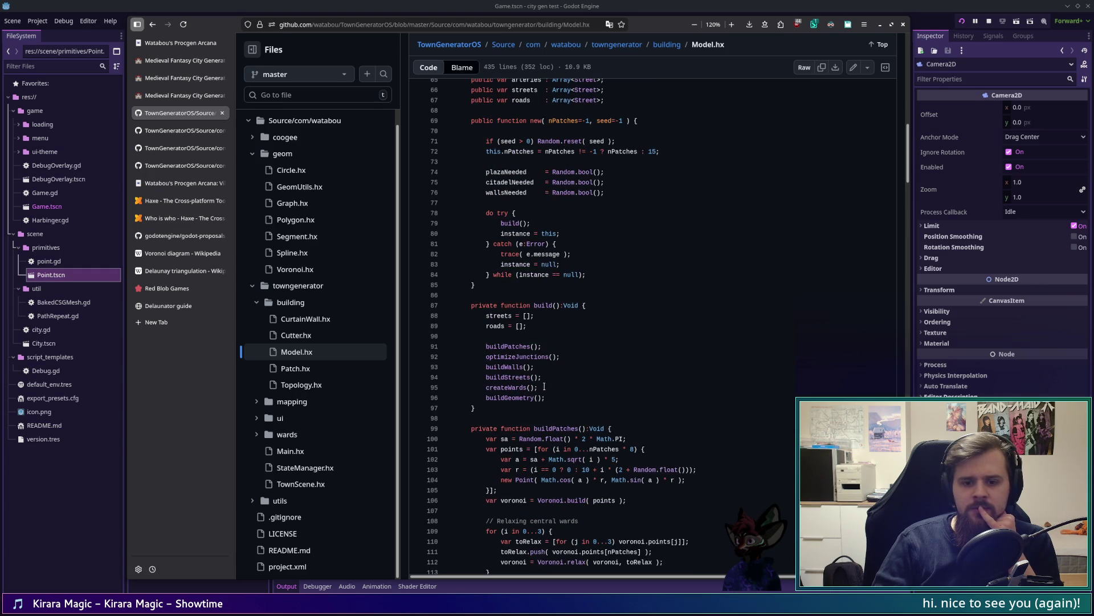
{"action": "scroll", "coordinate": [550, 367], "scroll_direction": "down", "scroll_amount": 2}
{"action": "scroll", "coordinate": [550, 367], "scroll_direction": "down", "scroll_amount": 3}
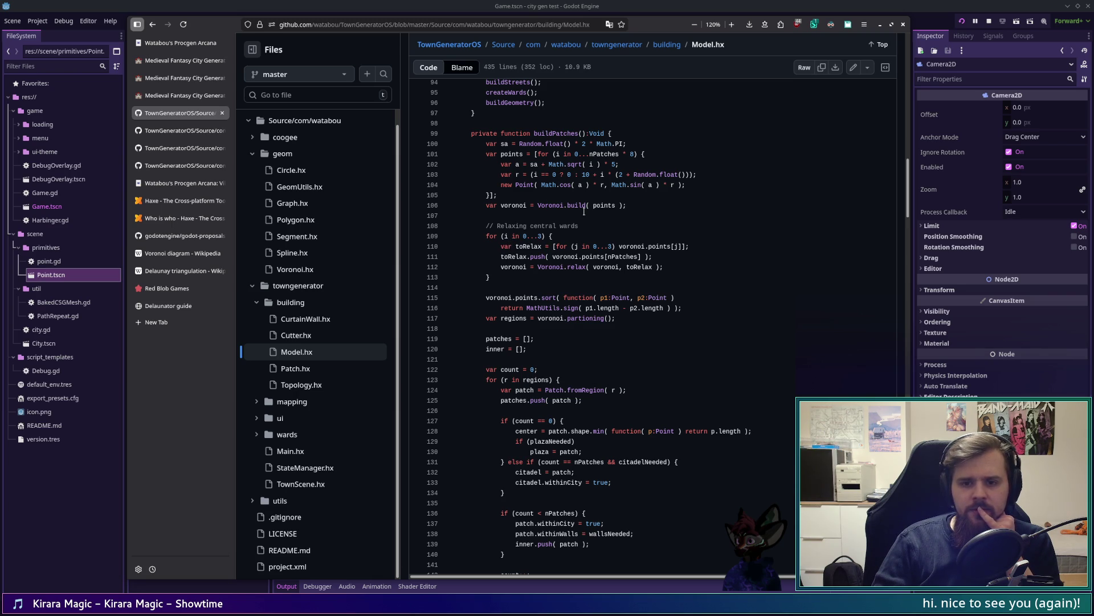
{"action": "left_click", "coordinate": [188, 134]}
{"action": "left_click", "coordinate": [185, 148]}
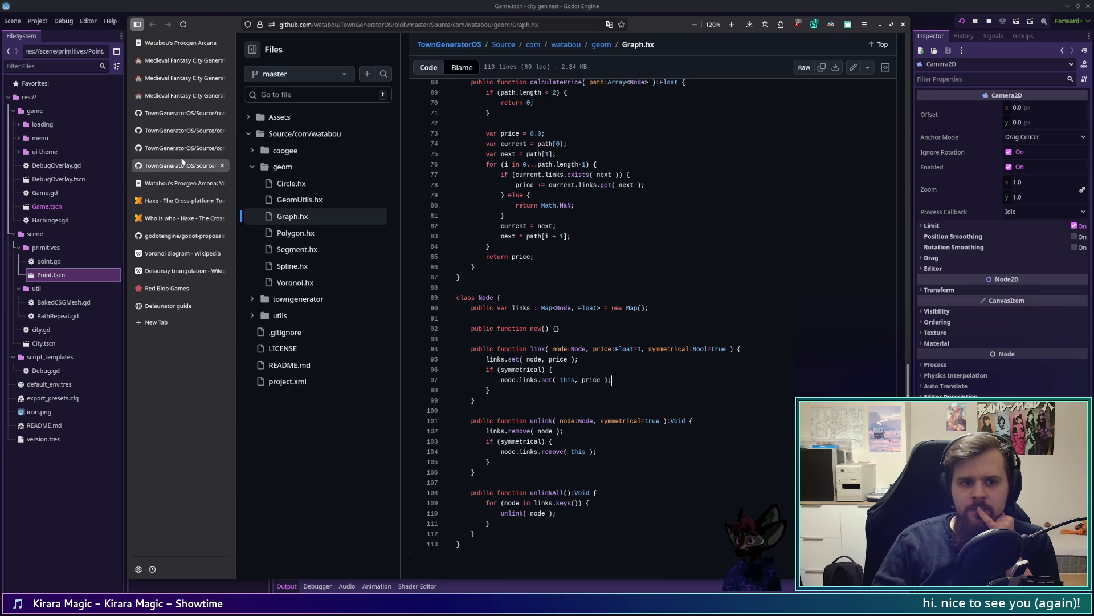
{"action": "left_click", "coordinate": [184, 165]}
{"action": "left_click", "coordinate": [183, 130]}
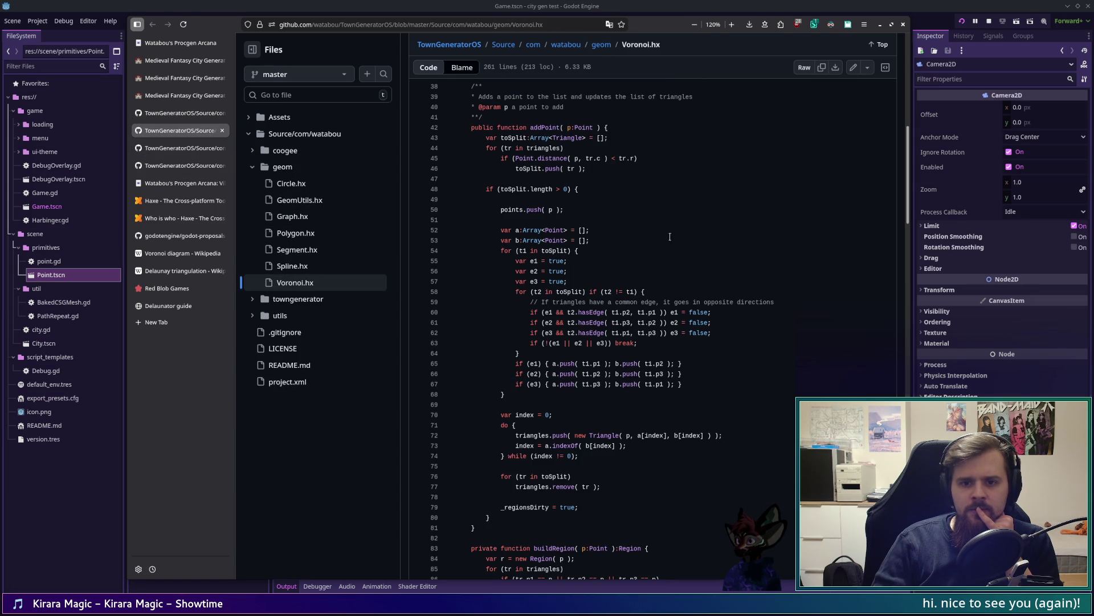
{"action": "scroll", "coordinate": [660, 170], "scroll_direction": "up", "scroll_amount": 10}
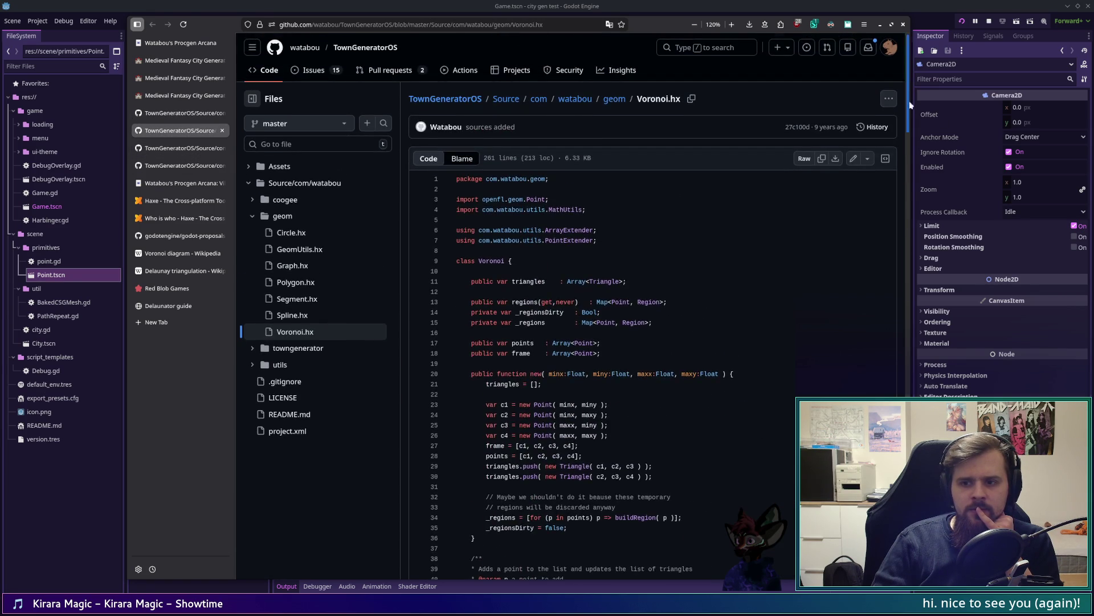
{"action": "key", "text": "End"}
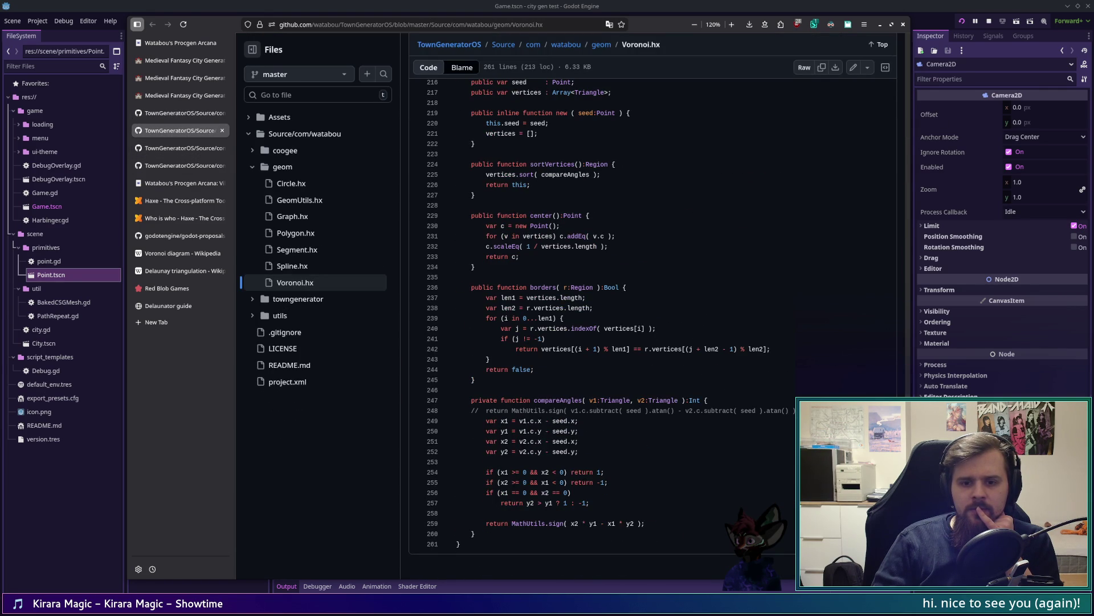
{"action": "scroll", "coordinate": [643, 329], "scroll_direction": "up", "scroll_amount": 10}
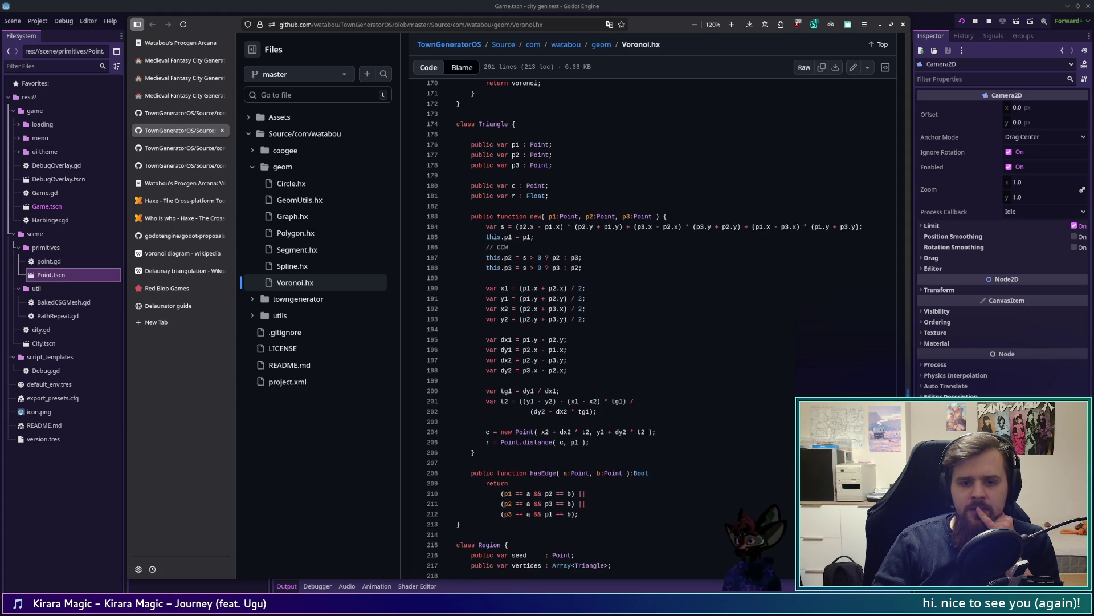
{"action": "scroll", "coordinate": [643, 329], "scroll_direction": "up", "scroll_amount": 5}
{"action": "scroll", "coordinate": [643, 329], "scroll_direction": "down", "scroll_amount": 3}
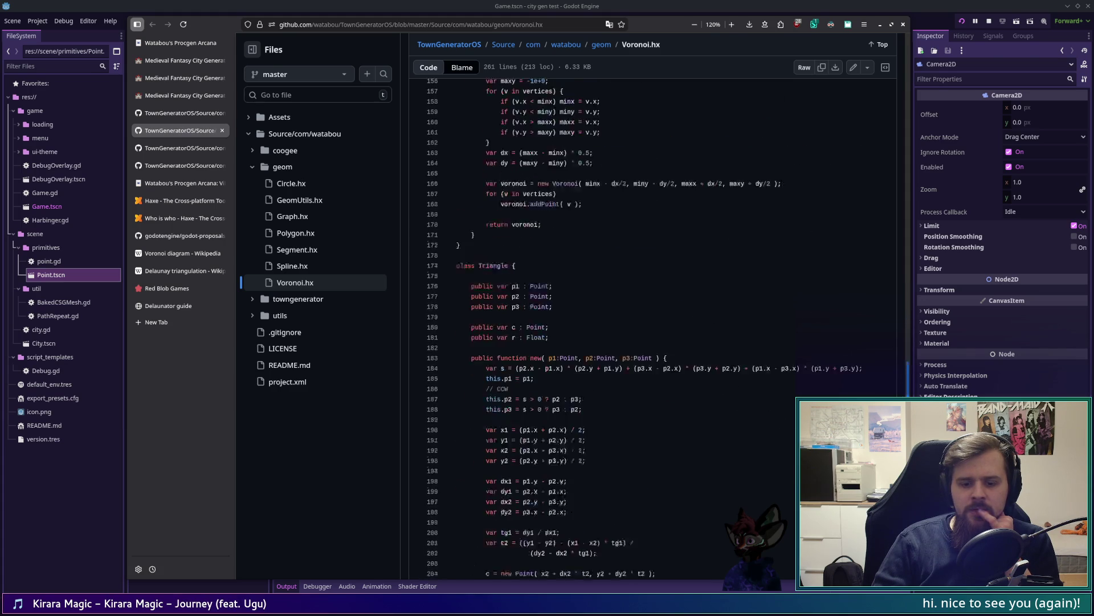
{"action": "scroll", "coordinate": [643, 329], "scroll_direction": "down", "scroll_amount": 2}
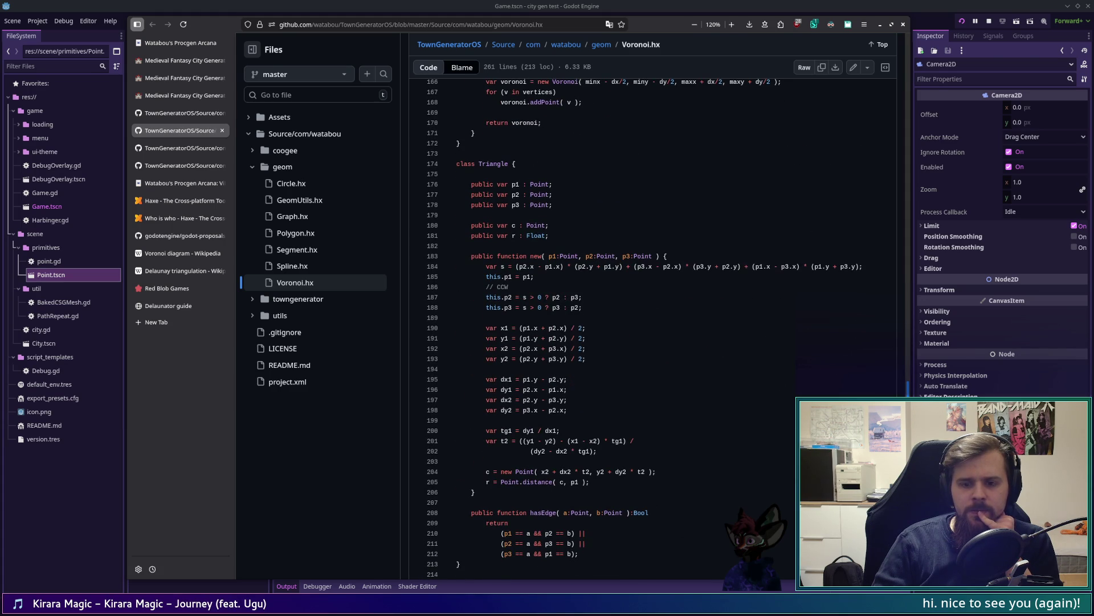
{"action": "scroll", "coordinate": [643, 329], "scroll_direction": "down", "scroll_amount": 7}
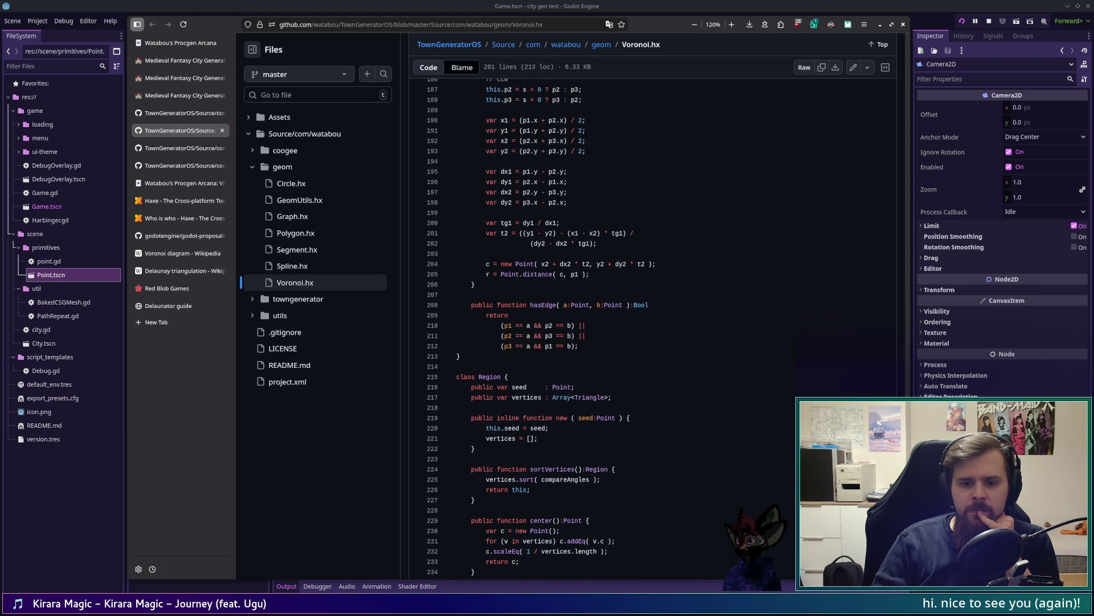
{"action": "scroll", "coordinate": [643, 329], "scroll_direction": "down", "scroll_amount": 4}
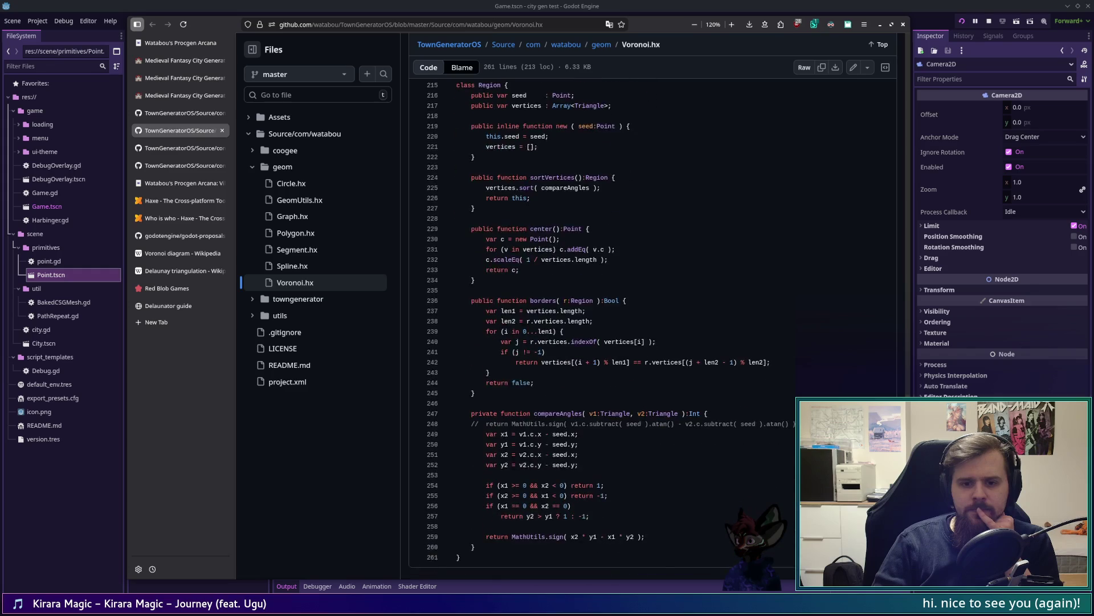
{"action": "scroll", "coordinate": [892, 334], "scroll_direction": "up", "scroll_amount": 20}
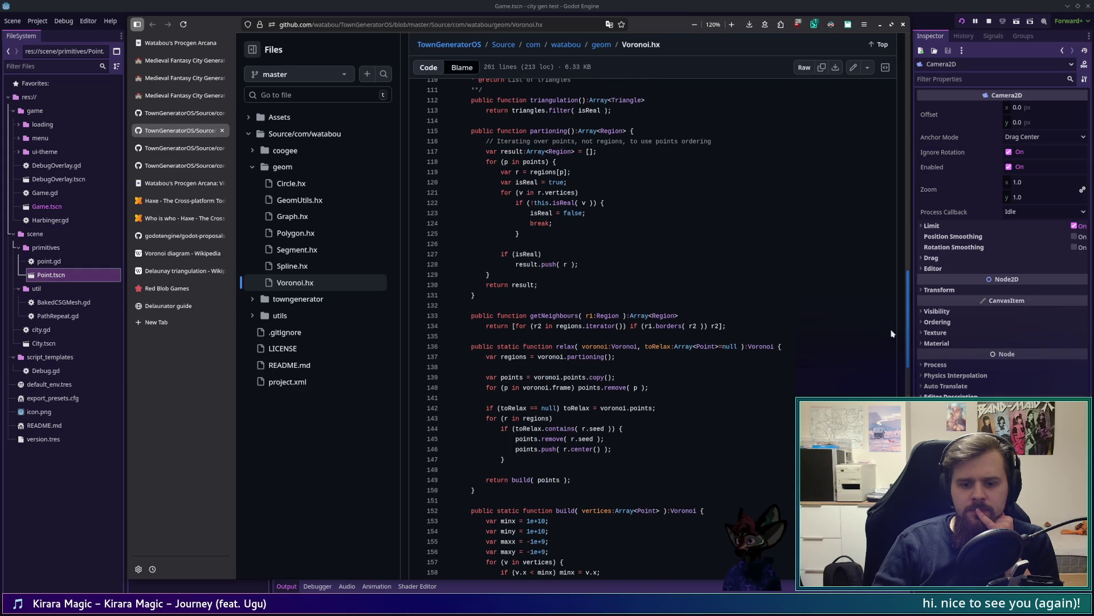
{"action": "scroll", "coordinate": [890, 333], "scroll_direction": "down", "scroll_amount": 7}
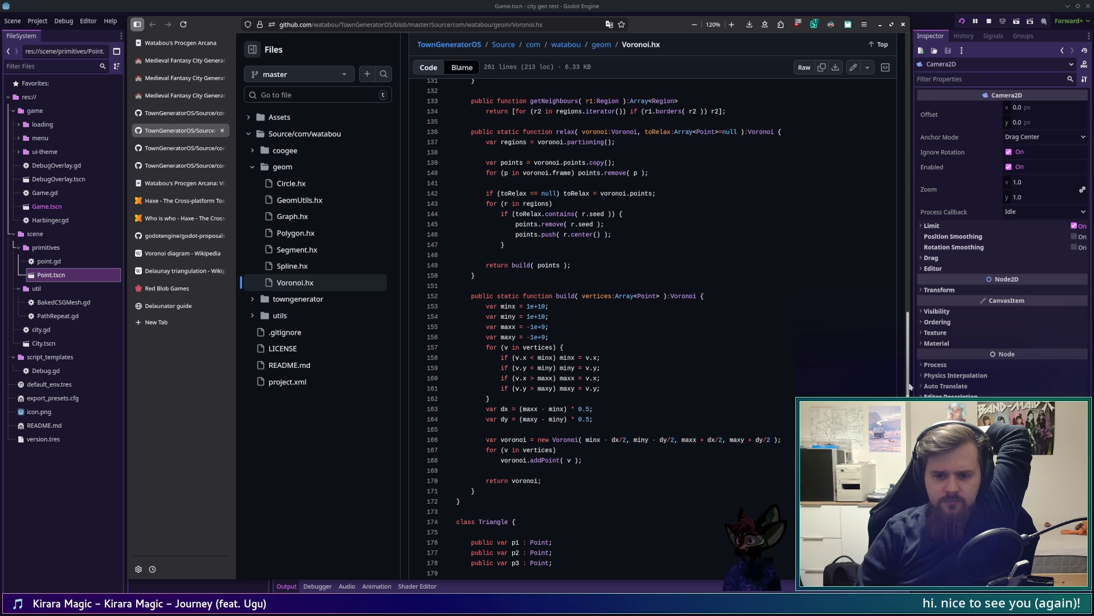
{"action": "mouse_move", "coordinate": [910, 387]}
{"action": "left_mouse_down"}
{"action": "mouse_move", "coordinate": [927, 143]}
{"action": "mouse_move", "coordinate": [921, 117]}
{"action": "mouse_move", "coordinate": [896, 382]}
{"action": "mouse_move", "coordinate": [898, 131]}
{"action": "left_mouse_up"}
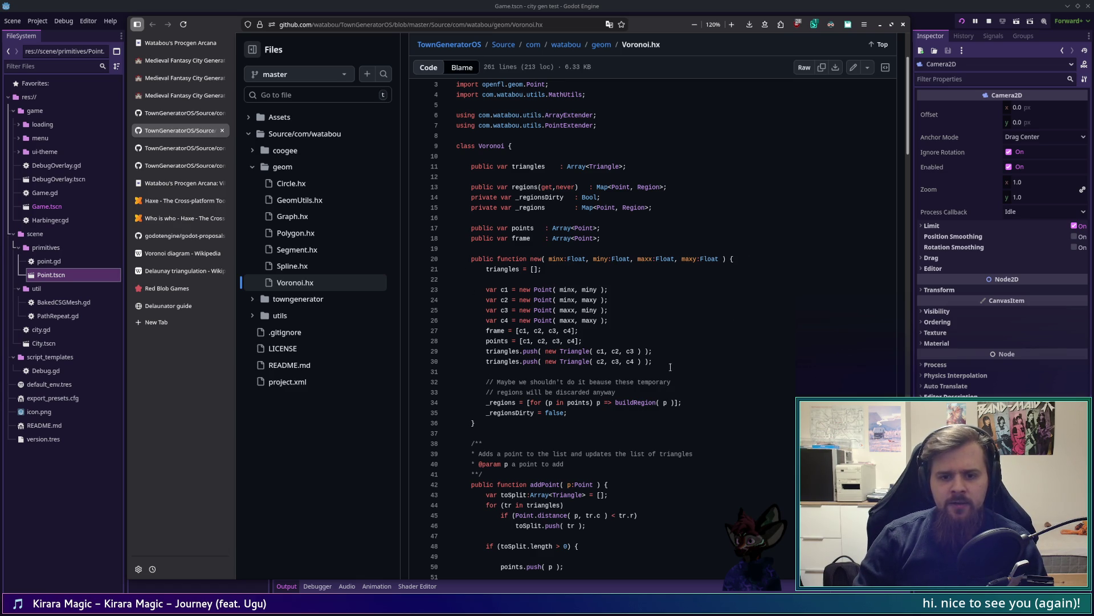
{"action": "scroll", "coordinate": [677, 364], "scroll_direction": "down", "scroll_amount": 5}
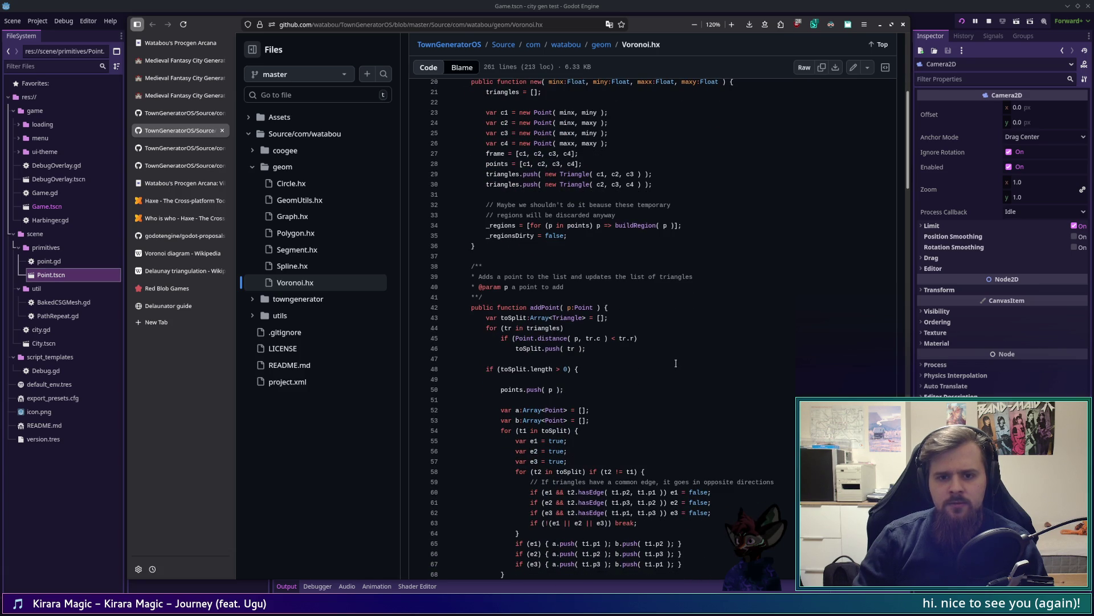
{"action": "scroll", "coordinate": [676, 364], "scroll_direction": "down", "scroll_amount": 8}
{"action": "scroll", "coordinate": [676, 364], "scroll_direction": "down", "scroll_amount": 20}
{"action": "scroll", "coordinate": [676, 363], "scroll_direction": "down", "scroll_amount": 3}
{"action": "scroll", "coordinate": [676, 363], "scroll_direction": "up", "scroll_amount": 10}
{"action": "scroll", "coordinate": [676, 364], "scroll_direction": "down", "scroll_amount": 2}
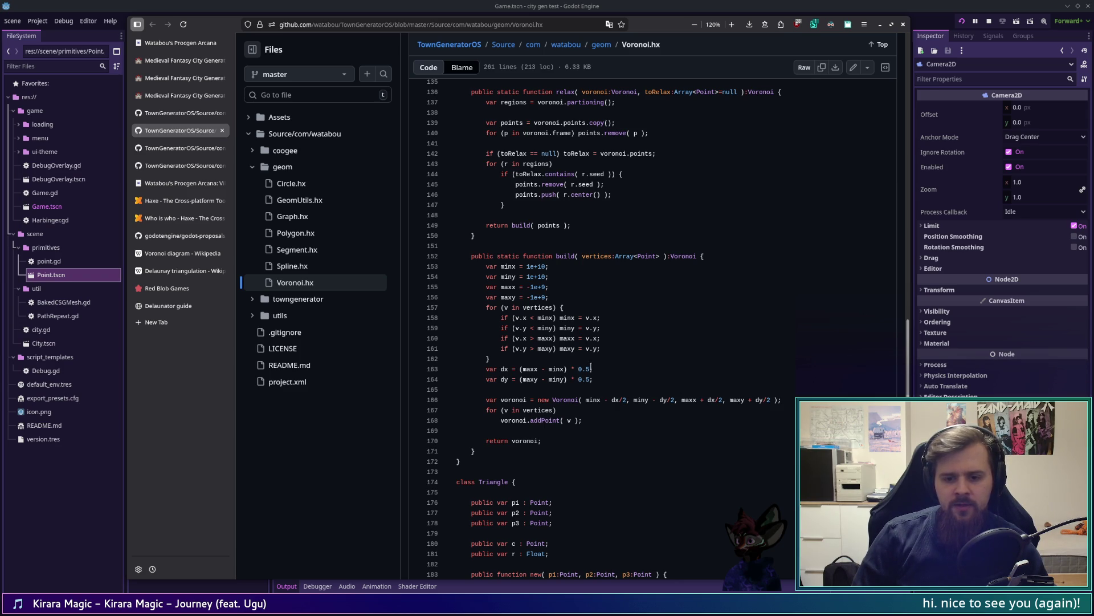
Study the dx and dy expressions on lines 163–166 of build(), then return to Godot's city.gd
{"action": "mouse_move", "coordinate": [520, 369]}
{"action": "left_mouse_down"}
{"action": "mouse_move", "coordinate": [459, 369]}
{"action": "mouse_move", "coordinate": [566, 369]}
{"action": "mouse_move", "coordinate": [526, 369]}
{"action": "left_mouse_up"}
{"action": "left_click_drag", "start_coordinate": [627, 400], "coordinate": [610, 400]}
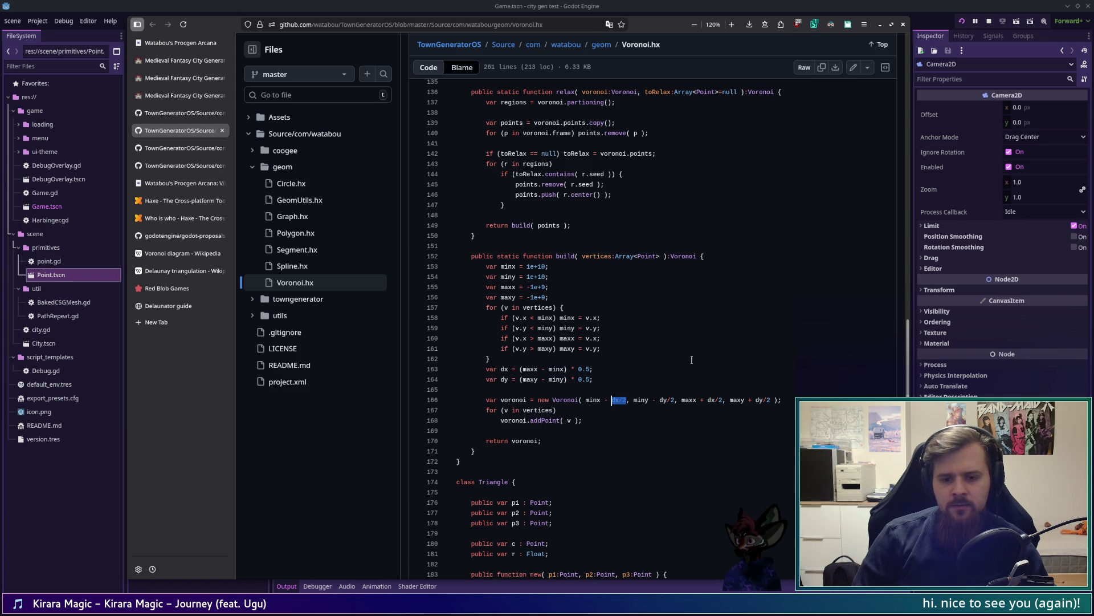
{"action": "left_click_drag", "start_coordinate": [593, 379], "coordinate": [486, 368]}
{"action": "left_click", "coordinate": [488, 368]}
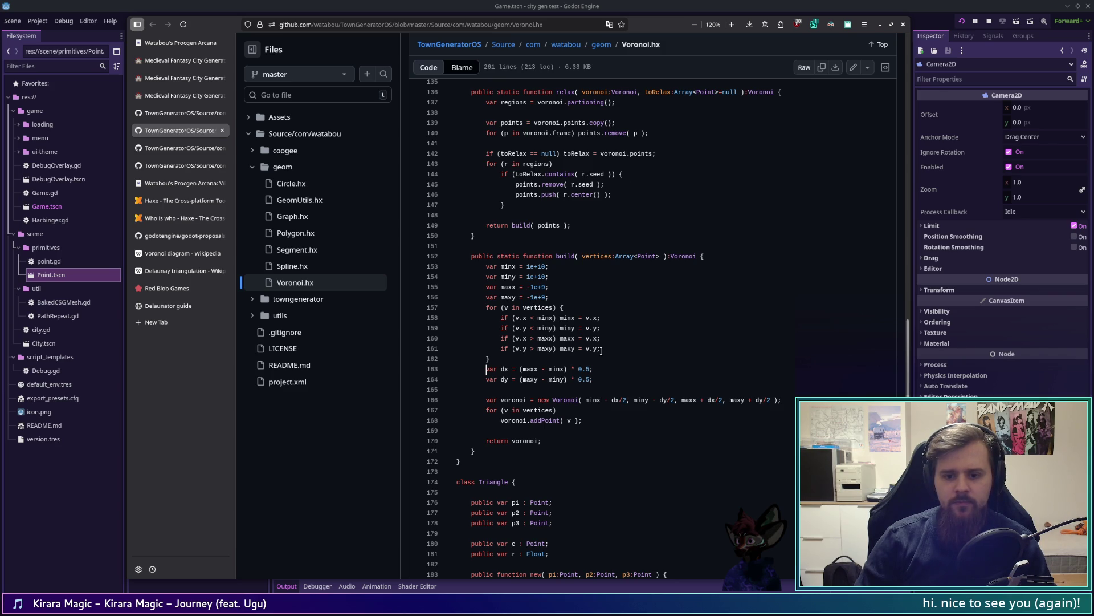
{"action": "key", "text": "alt+Tab"}
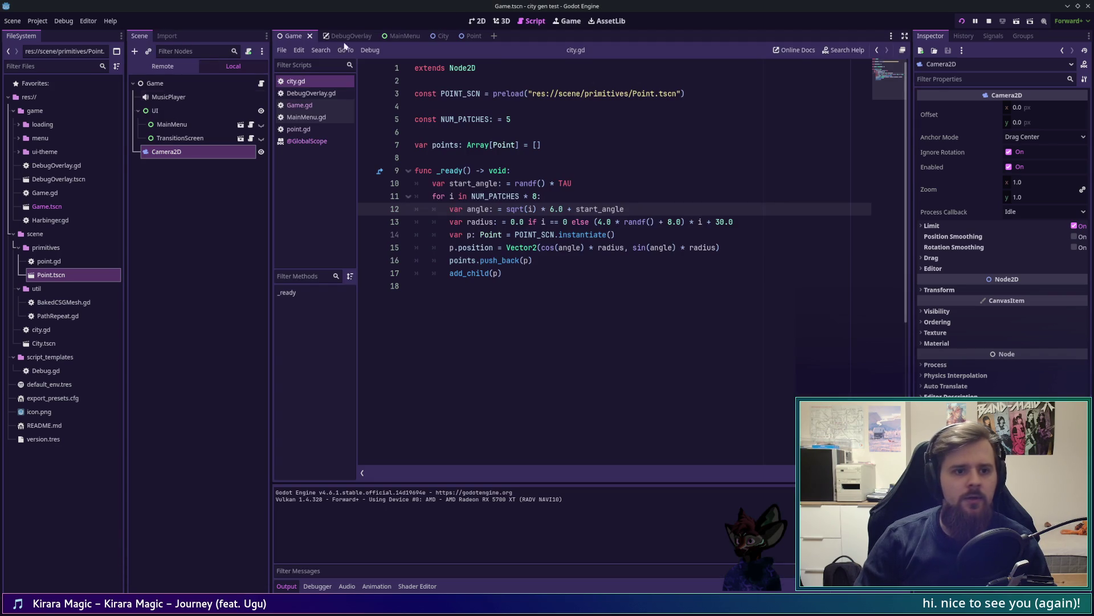
Stop the running game and create a new voronoi.gd script in res://scene/
{"action": "left_click", "coordinate": [625, 350]}
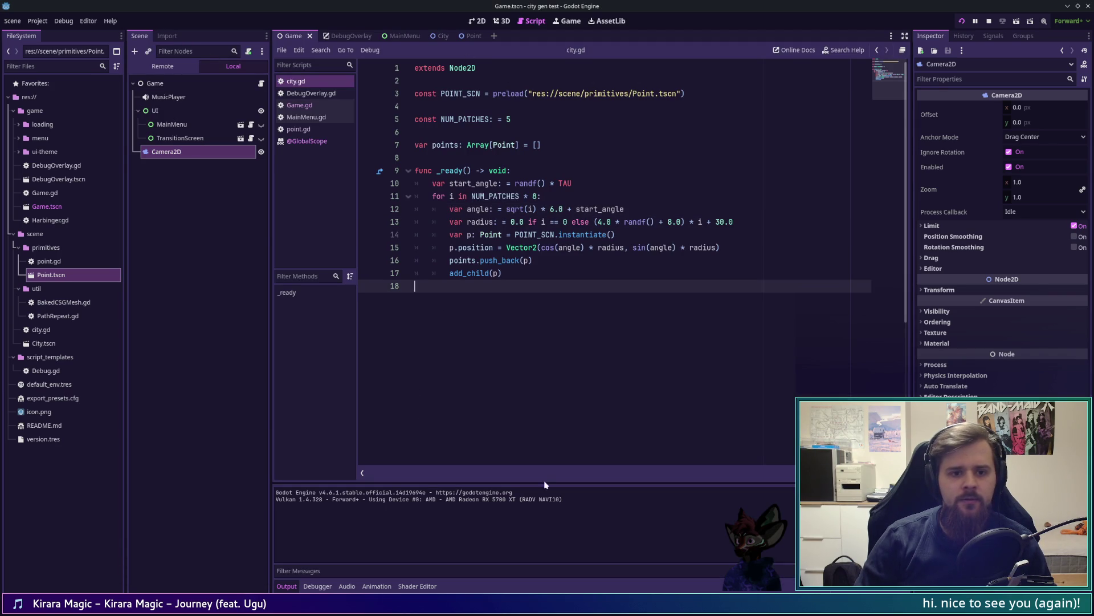
{"action": "key", "text": "F8"}
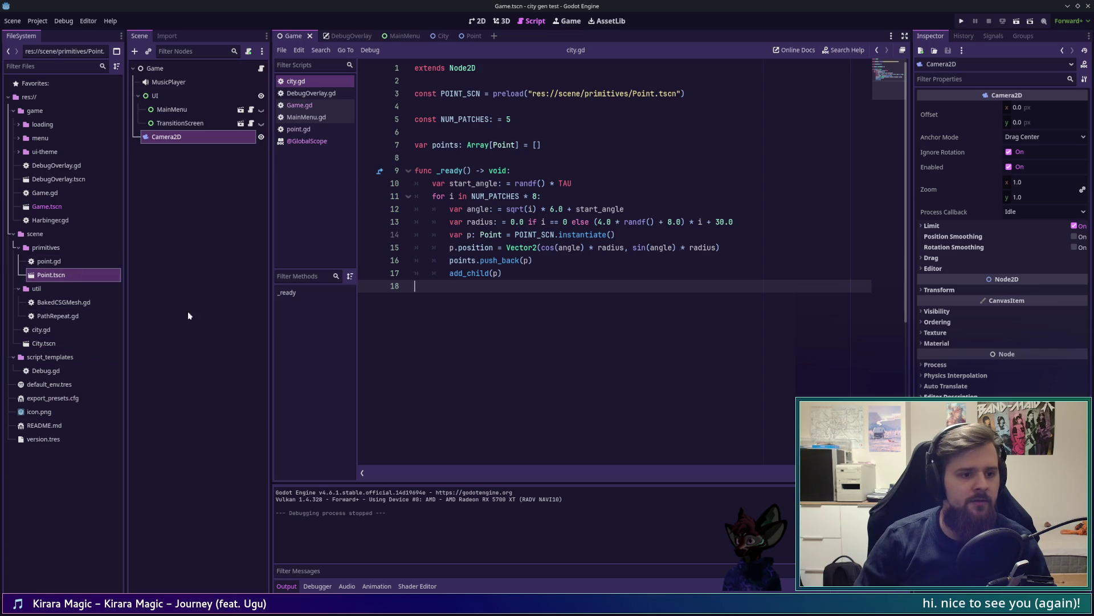
{"action": "right_click", "coordinate": [35, 234]}
{"action": "mouse_move", "coordinate": [129, 245]}
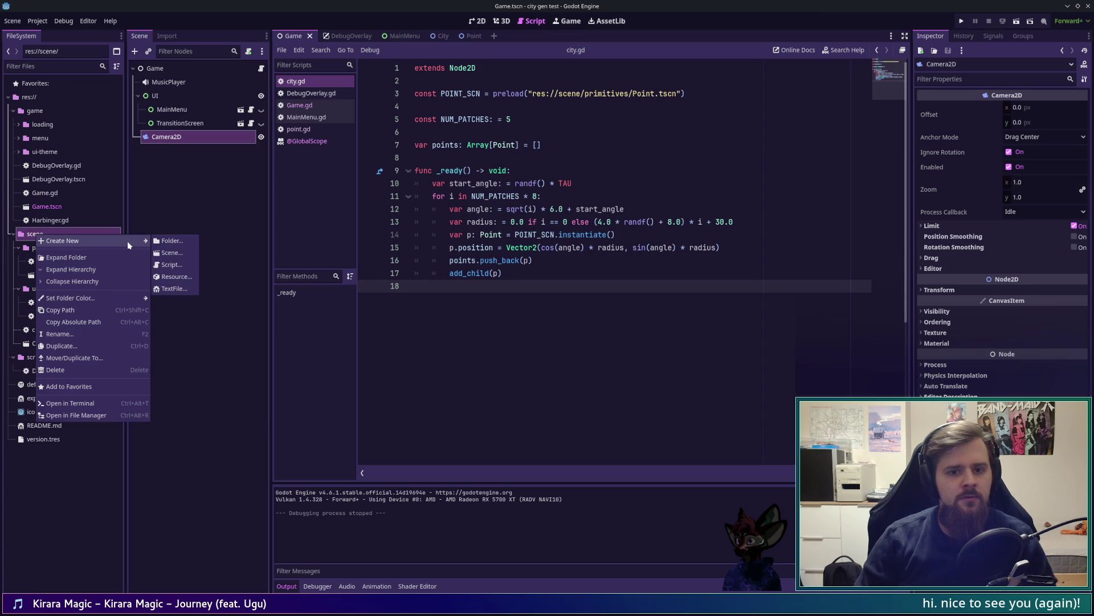
{"action": "left_click", "coordinate": [183, 264]}
{"action": "type", "text": "voron"}
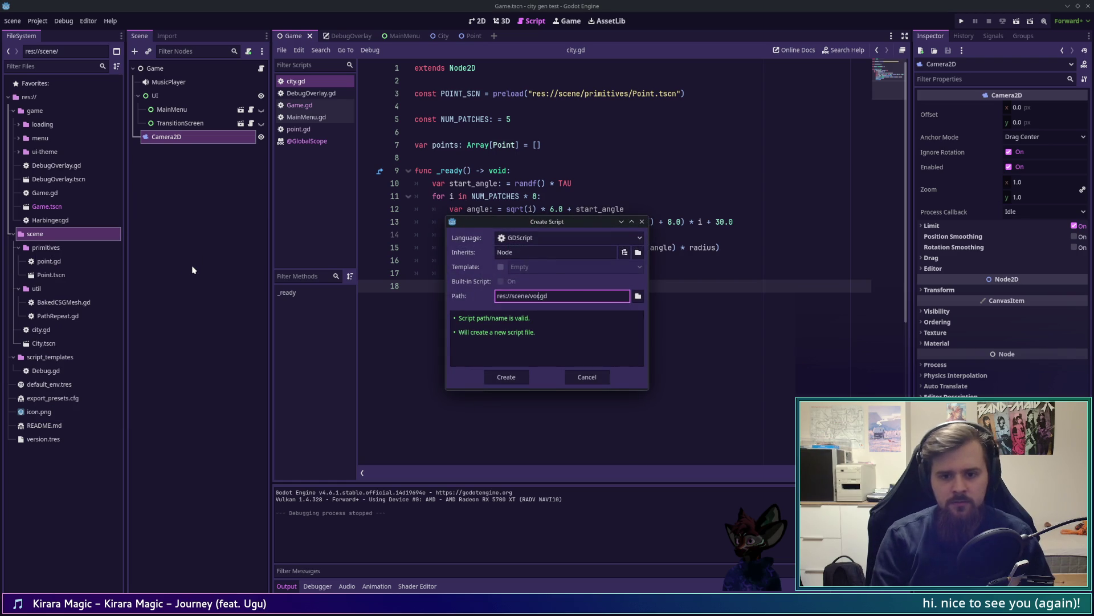
{"action": "type", "text": "oi"}
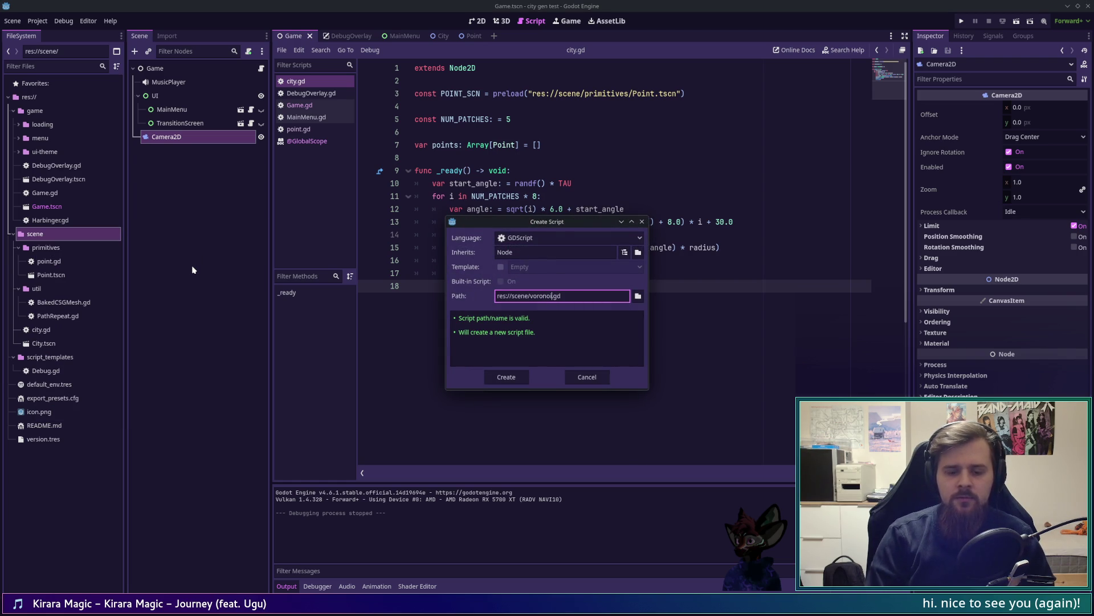
{"action": "key", "text": "Return"}
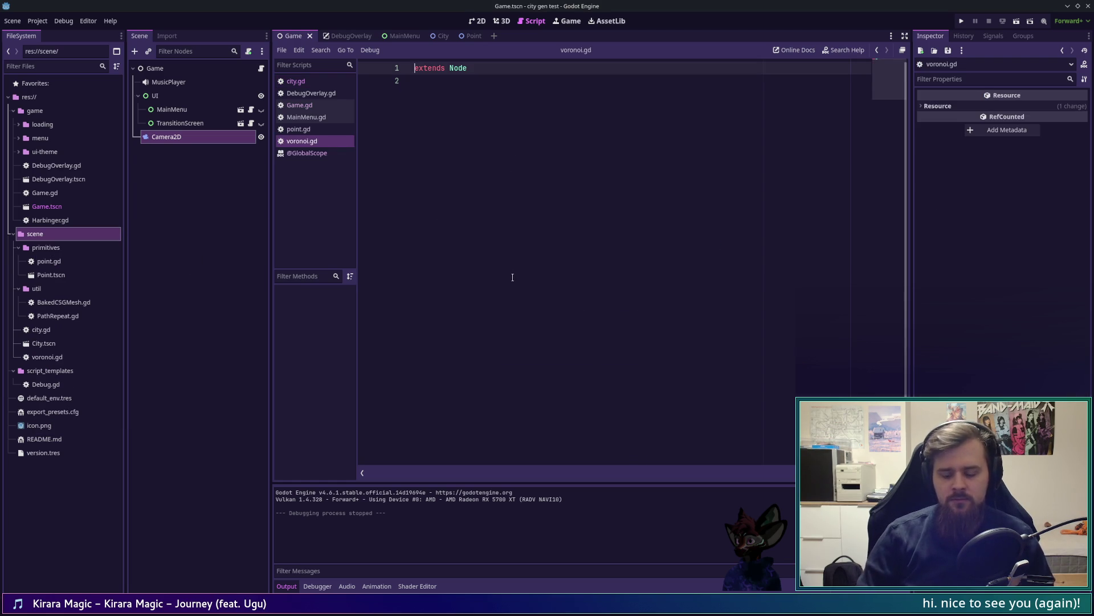
Add class_name Voronoi at the top and change the base class to RefCounted
{"action": "key", "text": "Return"}
{"action": "key", "text": "Up"}
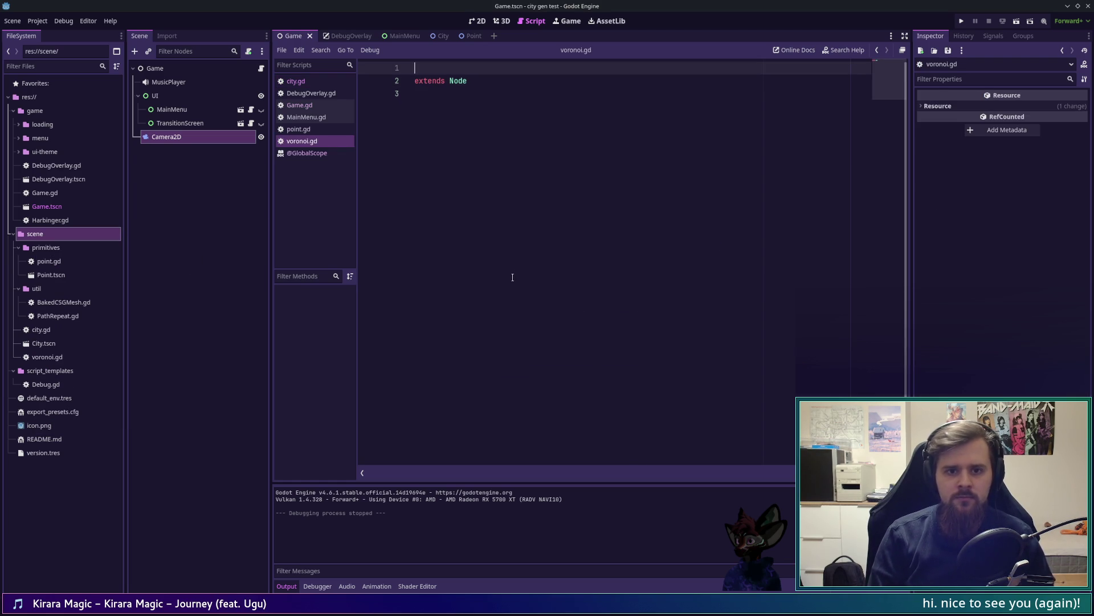
{"action": "type", "text": "class_"}
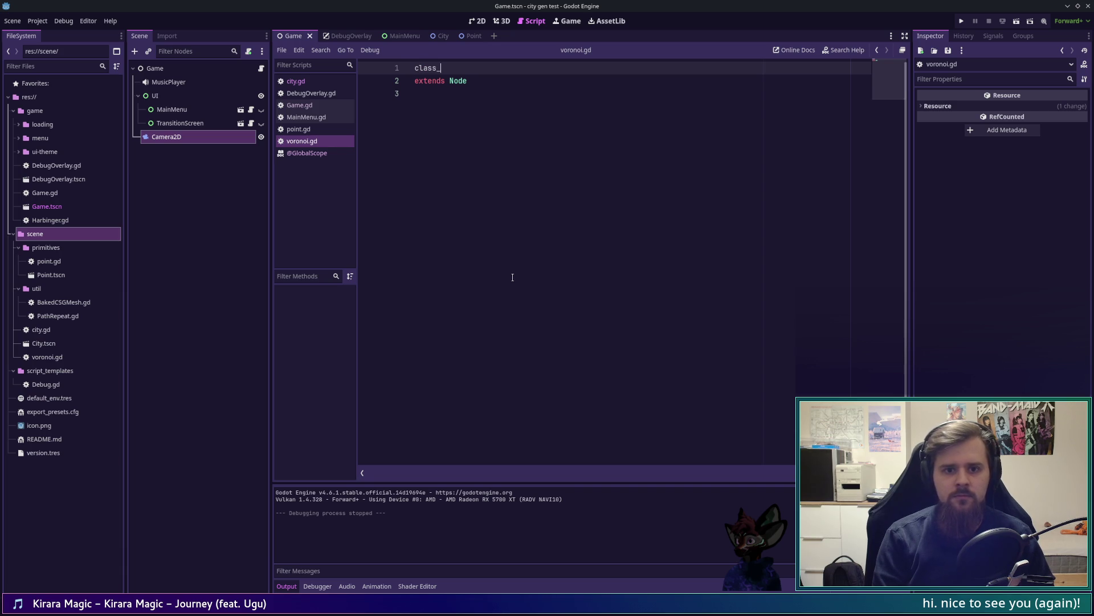
{"action": "type", "text": "name Voronoi"}
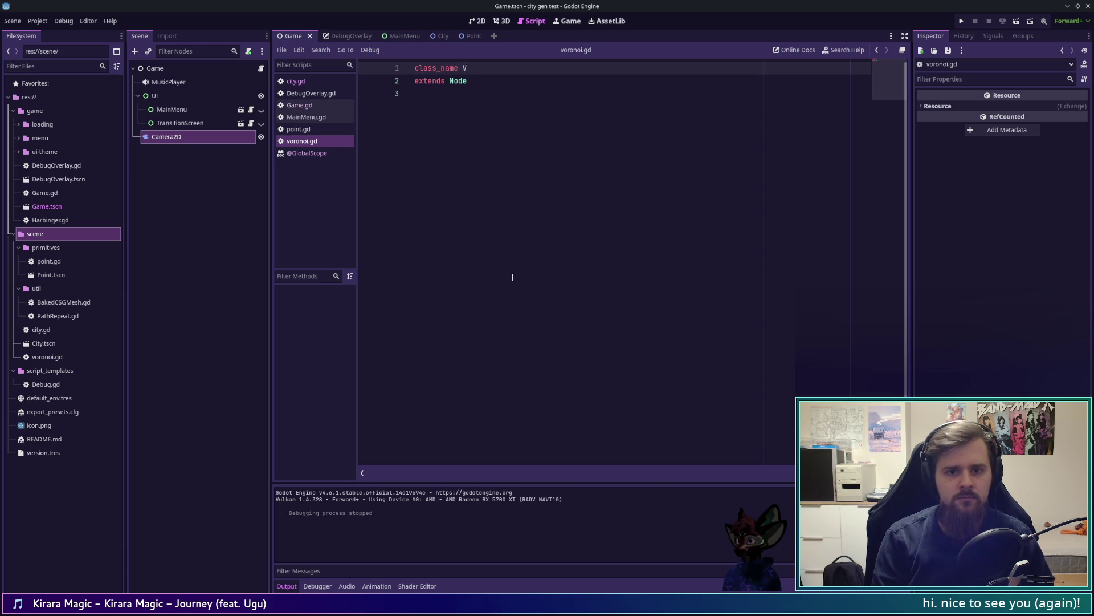
{"action": "key", "text": "Down"}
{"action": "key", "text": "BackSpace"}
{"action": "key", "text": "BackSpace"}
{"action": "key", "text": "BackSpace"}
{"action": "type", "text": "RefC"}
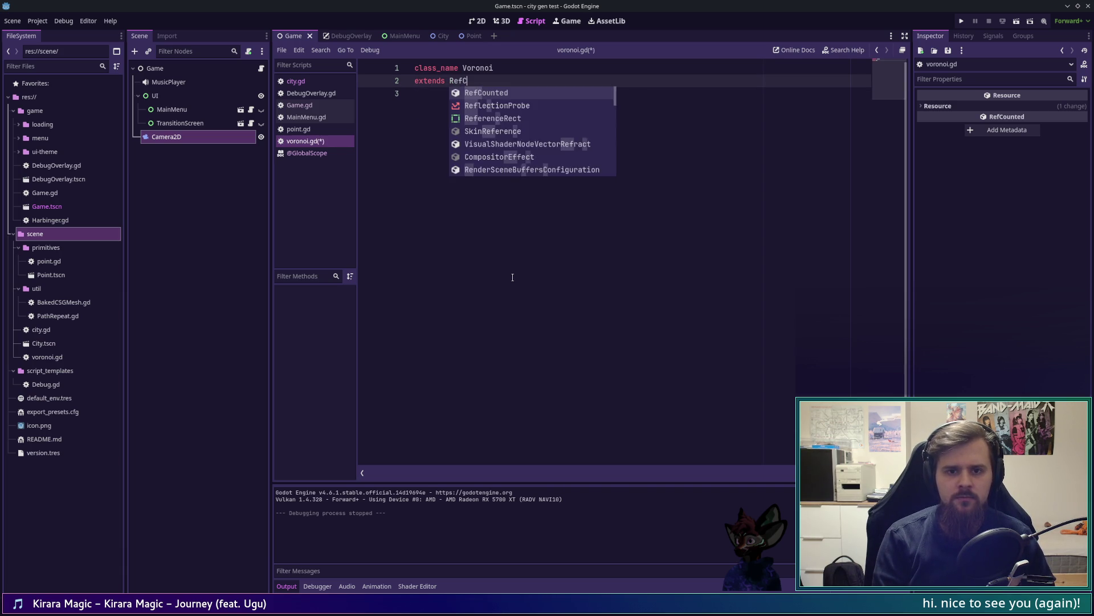
{"action": "key", "text": "Return"}
{"action": "key", "text": "Return"}
{"action": "key", "text": "Return"}
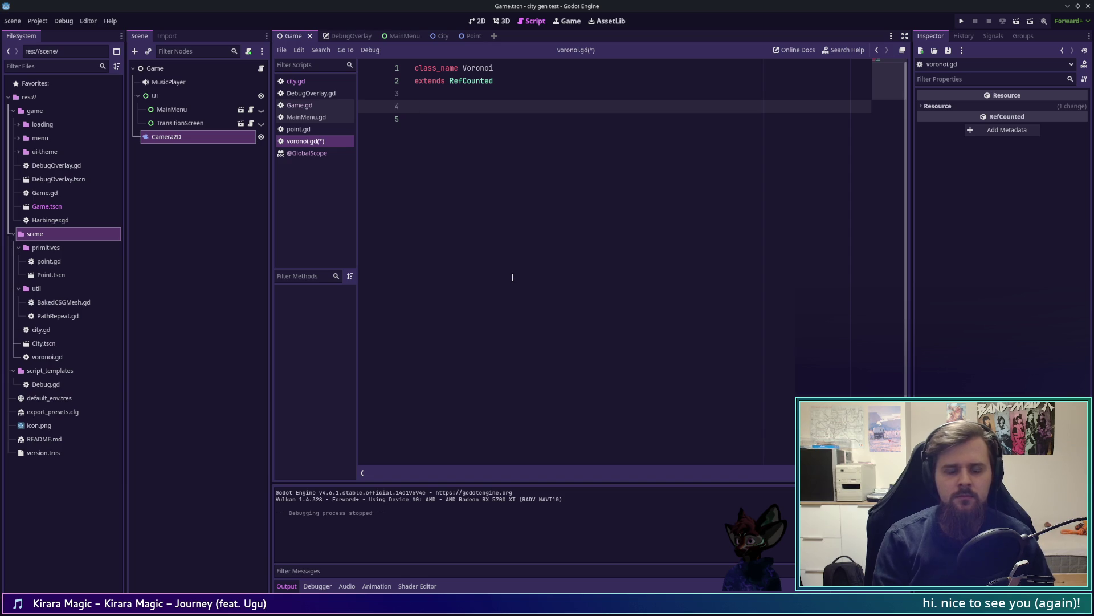
Check the Voronoi.hx source, then add an empty _init(rect: Rect2) -> void constructor stub
{"action": "key", "text": "alt+Tab"}
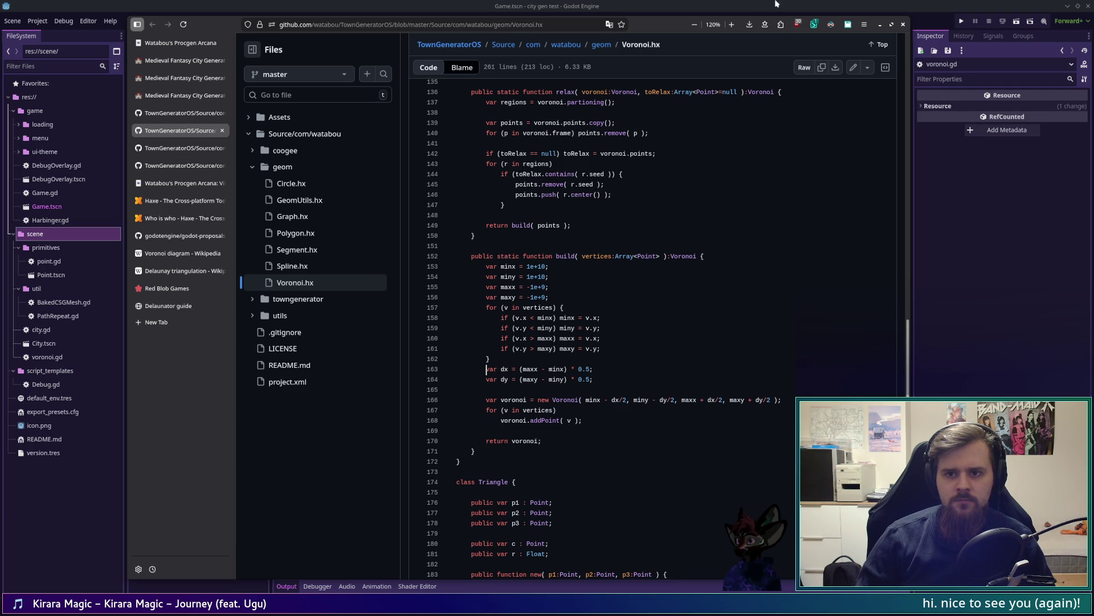
{"action": "left_click", "coordinate": [756, 3]}
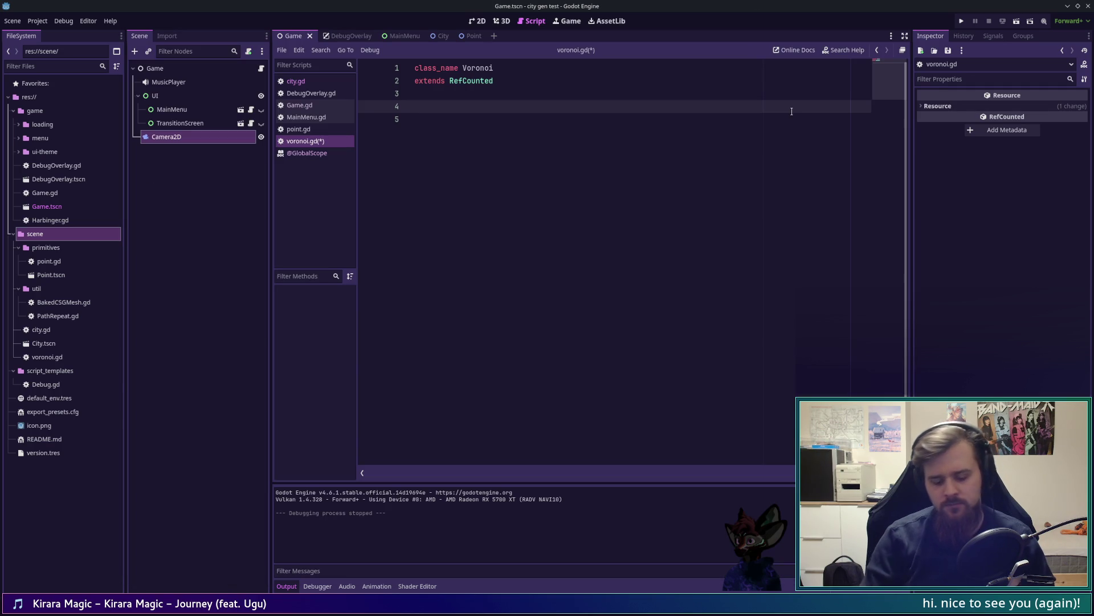
{"action": "type", "text": "func _ini"}
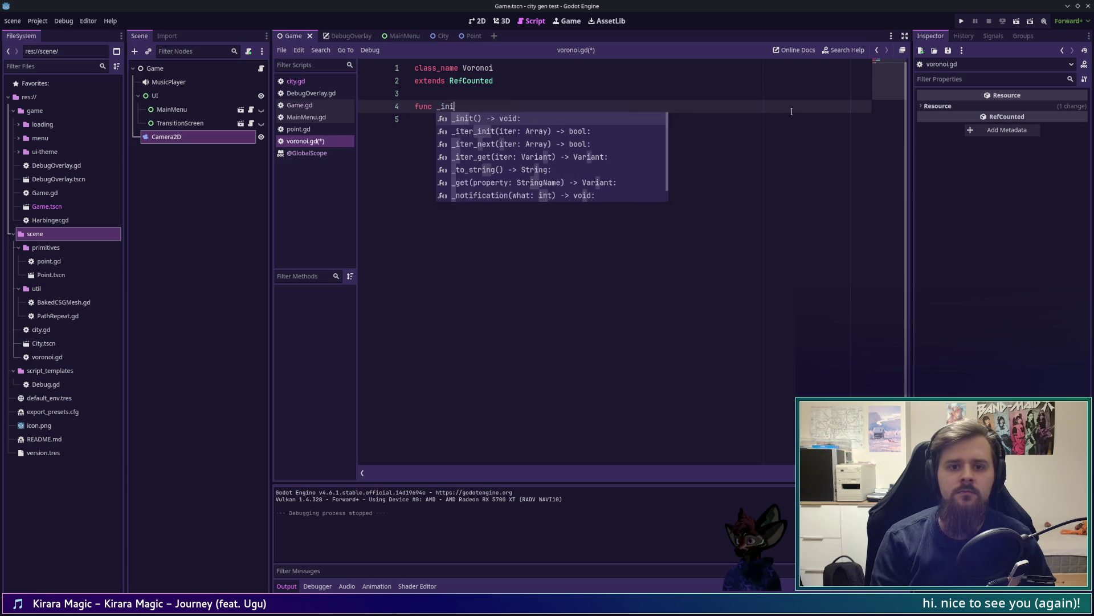
{"action": "key", "text": "Return"}
{"action": "key", "text": "Return"}
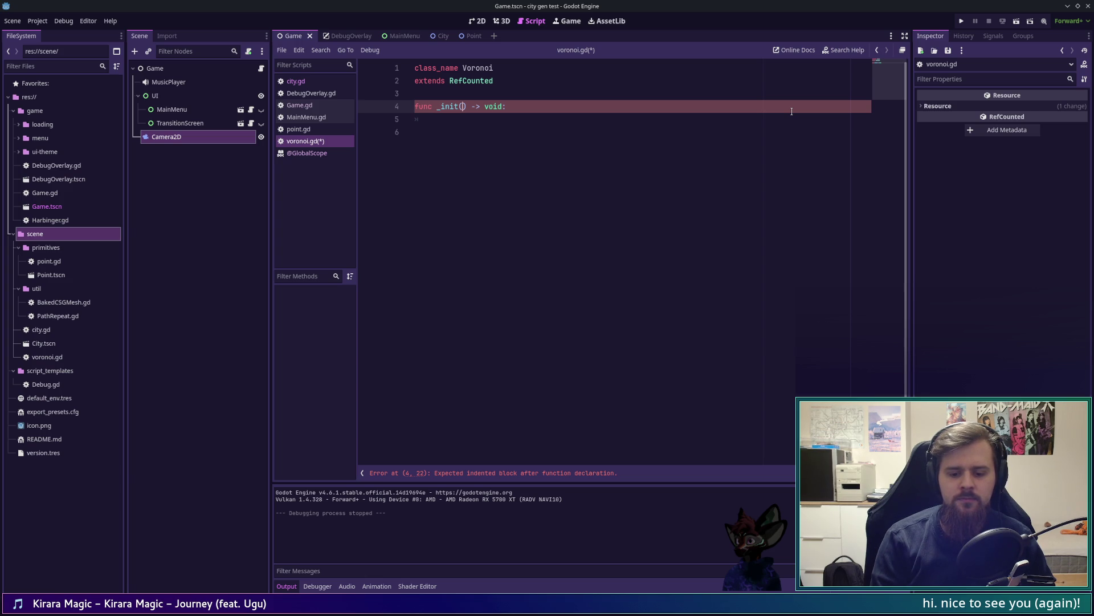
{"action": "type", "text": "rect: Re"}
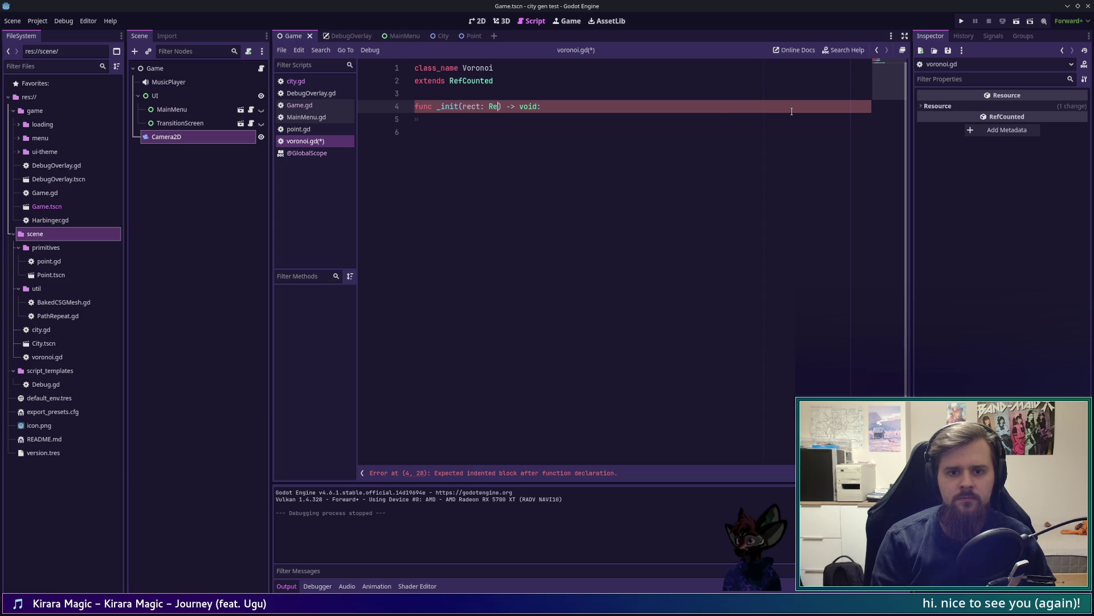
{"action": "type", "text": "ct2"}
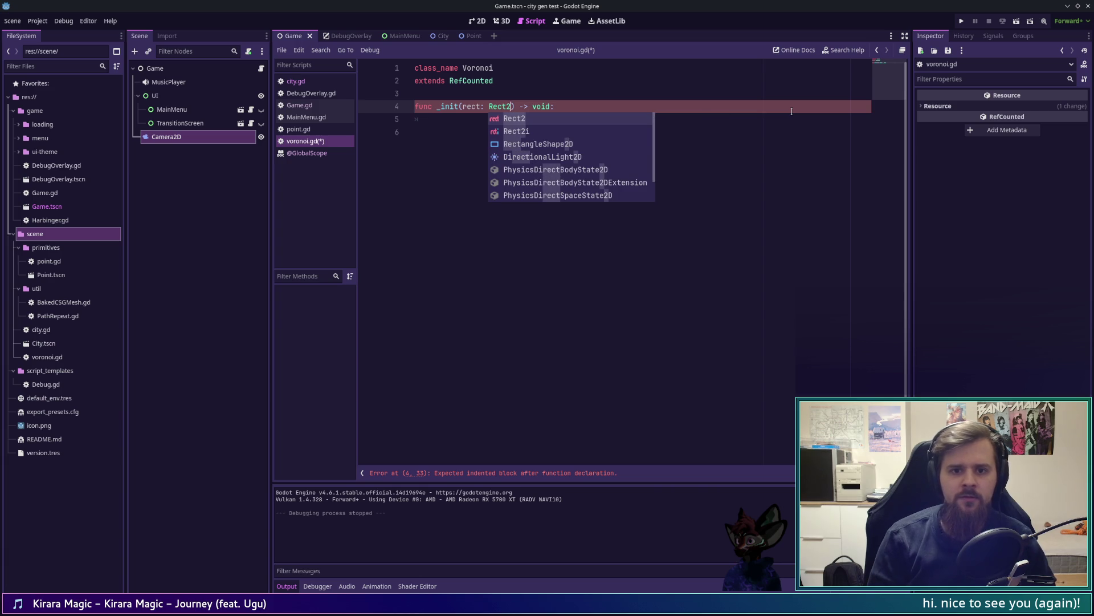
{"action": "key", "text": "Escape"}
{"action": "key", "text": "Down"}
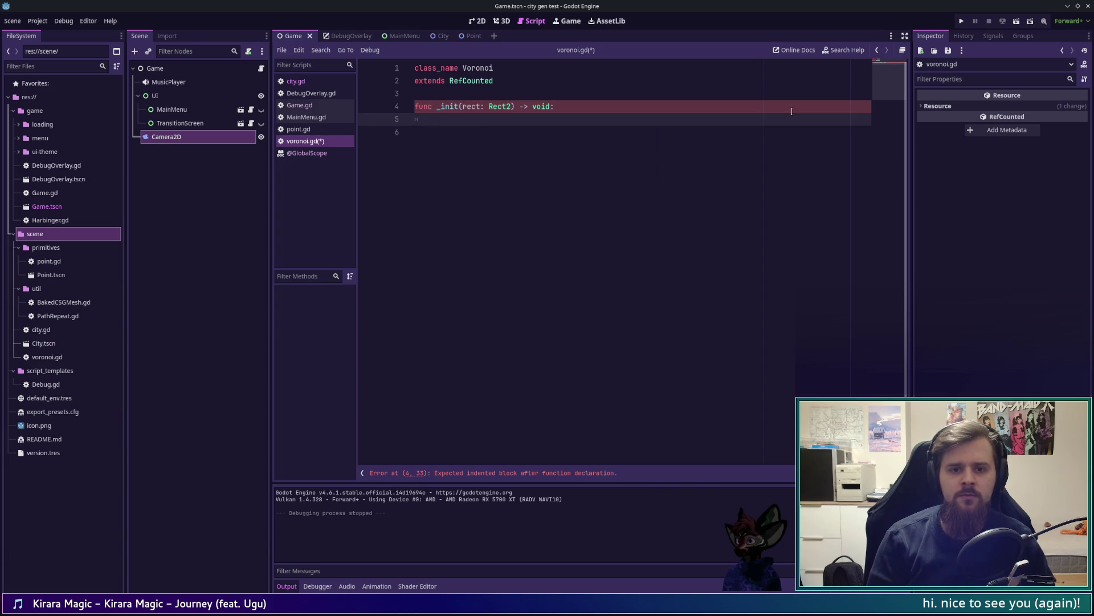
{"action": "key", "text": "alt+Tab"}
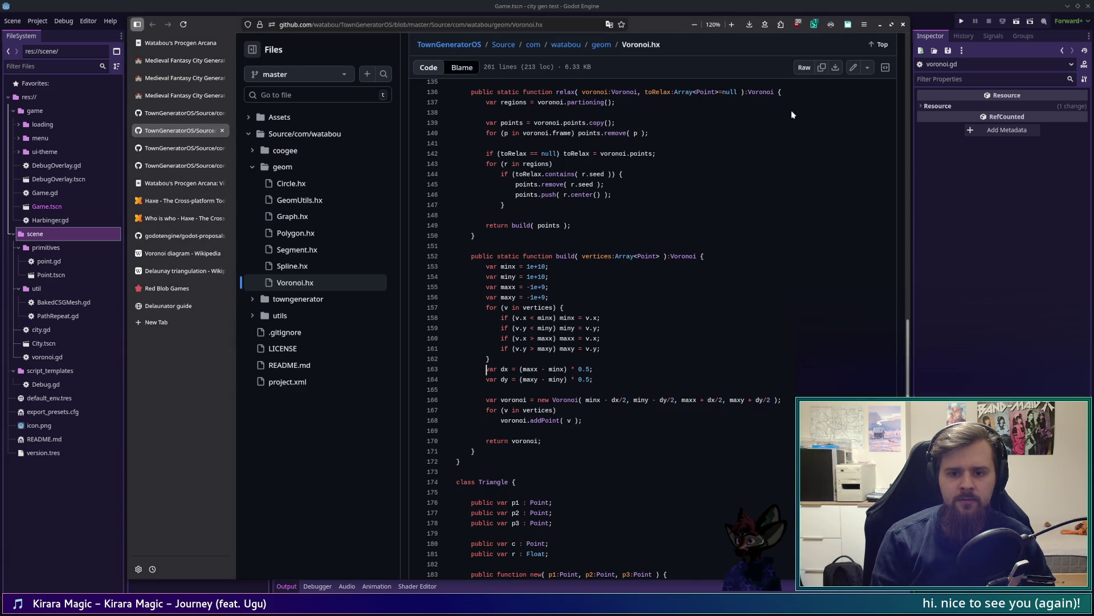
{"action": "key", "text": "alt+Tab"}
{"action": "key", "text": "alt+Tab"}
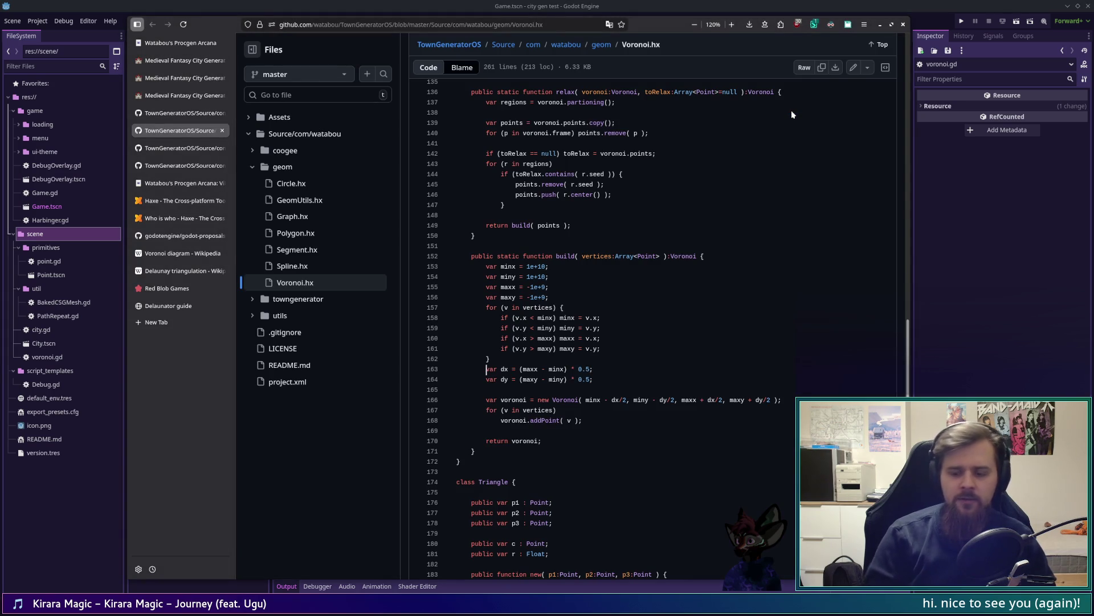
{"action": "scroll", "coordinate": [821, 360], "scroll_direction": "up", "scroll_amount": 20}
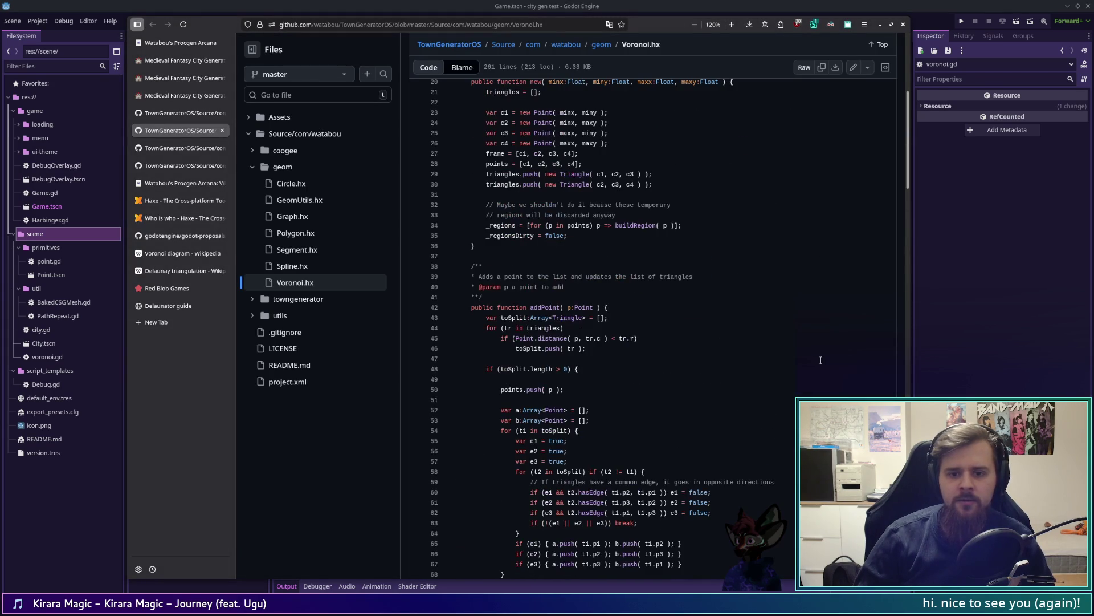
{"action": "scroll", "coordinate": [445, 177], "scroll_direction": "up", "scroll_amount": 5}
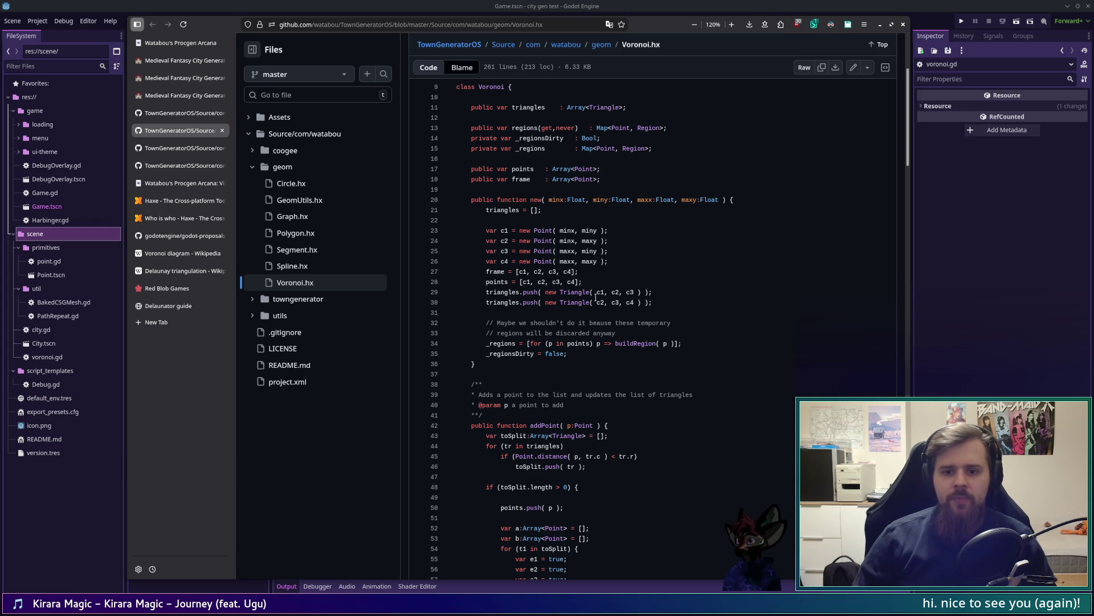
{"action": "mouse_move", "coordinate": [627, 267]}
{"action": "left_mouse_down"}
{"action": "mouse_move", "coordinate": [456, 230]}
{"action": "mouse_move", "coordinate": [487, 231]}
{"action": "left_mouse_up"}
{"action": "left_click", "coordinate": [657, 249]}
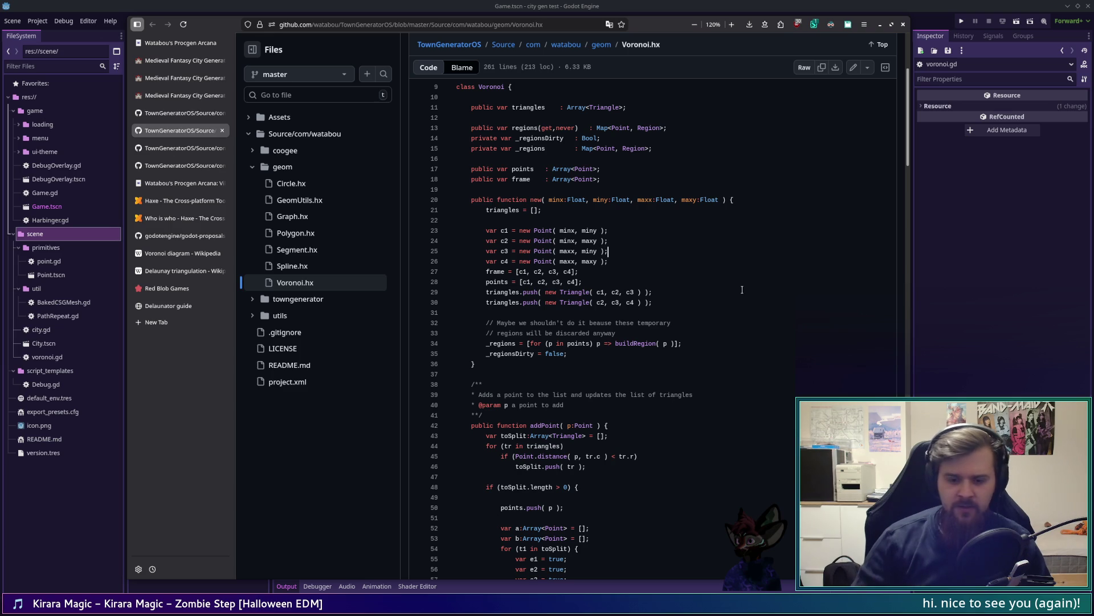
{"action": "scroll", "coordinate": [899, 182], "scroll_direction": "down", "scroll_amount": 10}
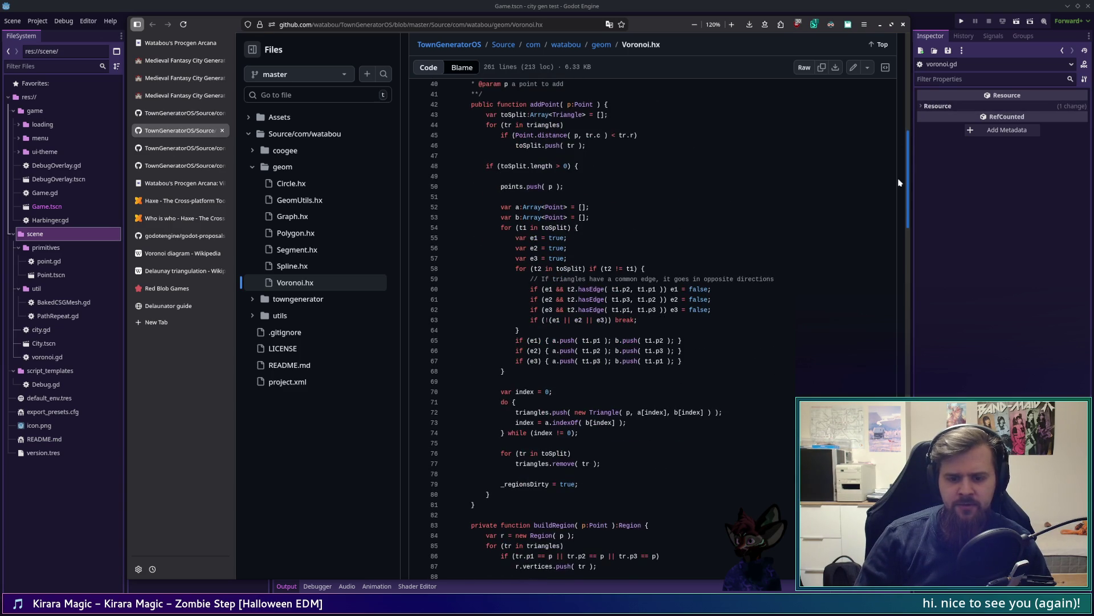
{"action": "scroll", "coordinate": [899, 183], "scroll_direction": "down", "scroll_amount": 8}
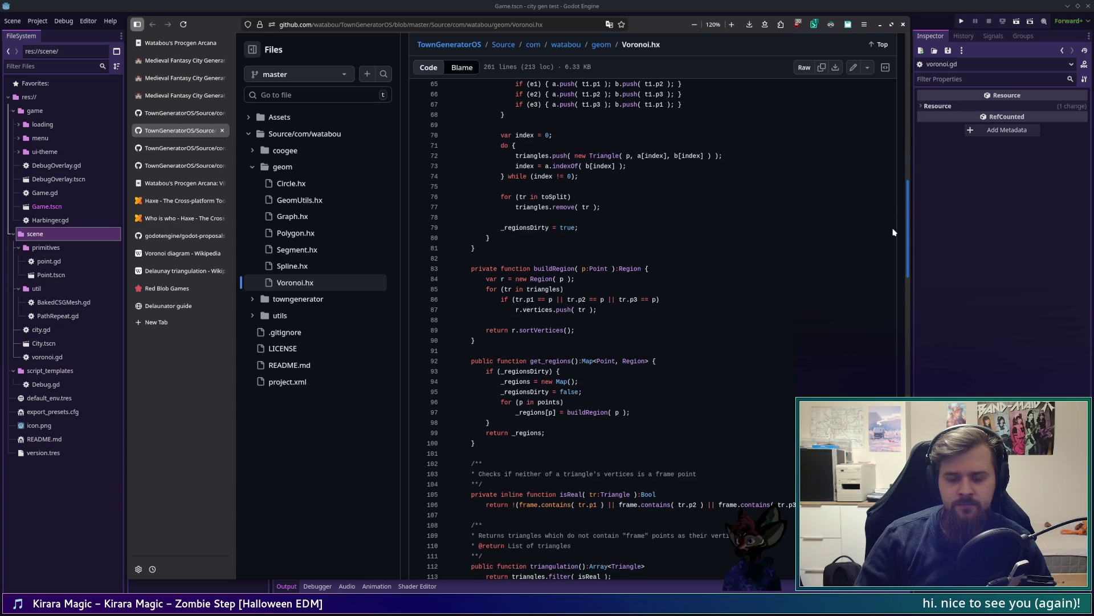
{"action": "scroll", "coordinate": [893, 240], "scroll_direction": "down", "scroll_amount": 6}
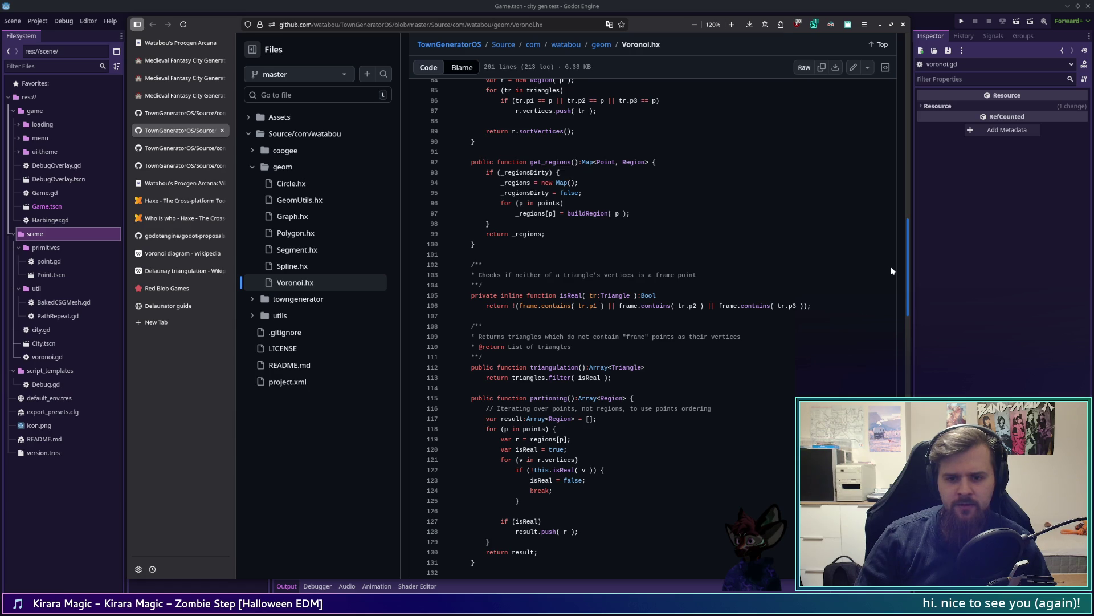
{"action": "scroll", "coordinate": [892, 270], "scroll_direction": "down", "scroll_amount": 4}
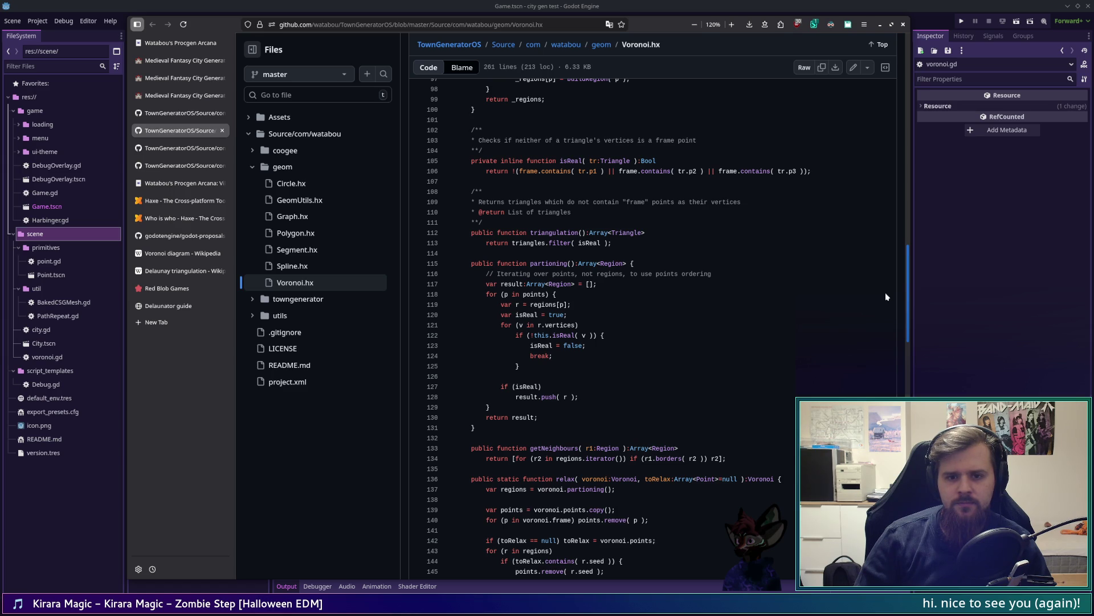
{"action": "scroll", "coordinate": [886, 296], "scroll_direction": "down", "scroll_amount": 5}
{"action": "scroll", "coordinate": [886, 324], "scroll_direction": "down", "scroll_amount": 9}
{"action": "scroll", "coordinate": [884, 378], "scroll_direction": "down", "scroll_amount": 20}
{"action": "scroll", "coordinate": [602, 328], "scroll_direction": "down", "scroll_amount": 1}
{"action": "scroll", "coordinate": [609, 407], "scroll_direction": "up", "scroll_amount": 20}
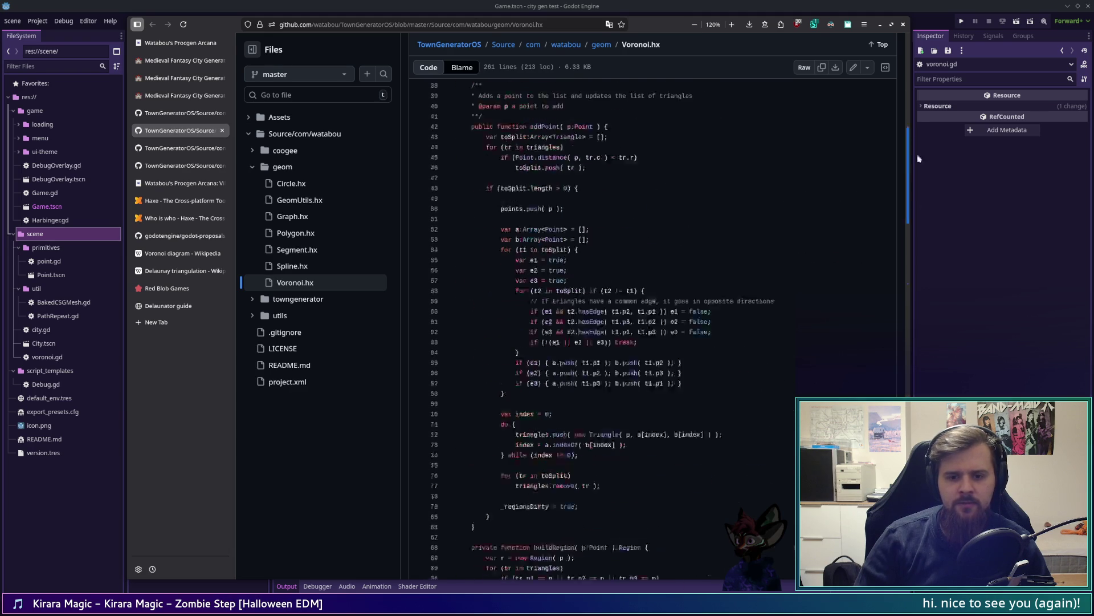
{"action": "scroll", "coordinate": [911, 264], "scroll_direction": "down", "scroll_amount": 20}
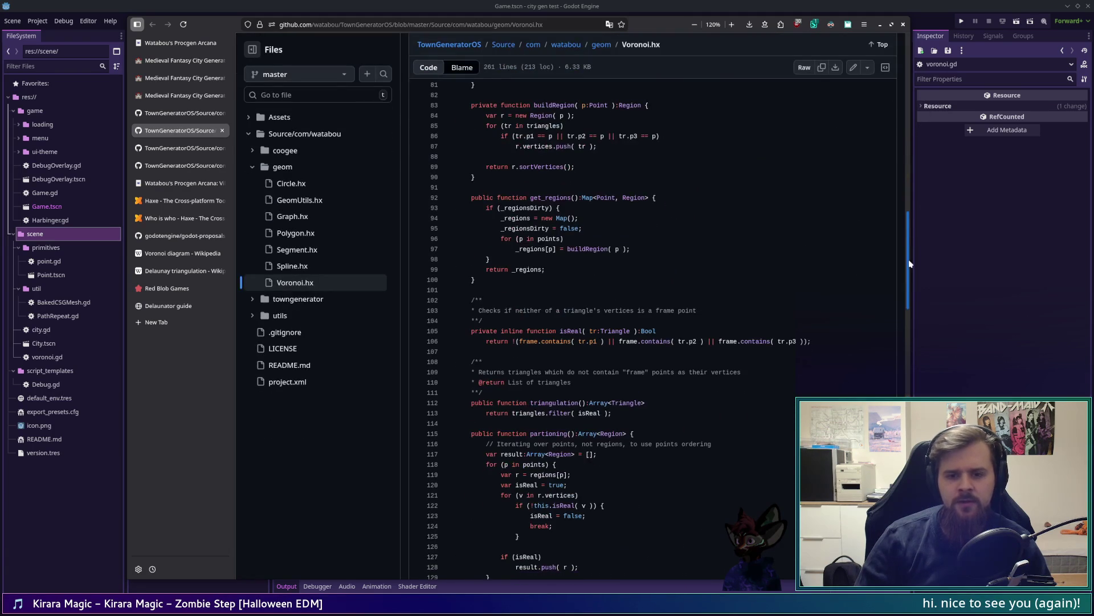
{"action": "left_click_drag", "start_coordinate": [911, 264], "coordinate": [901, 296]}
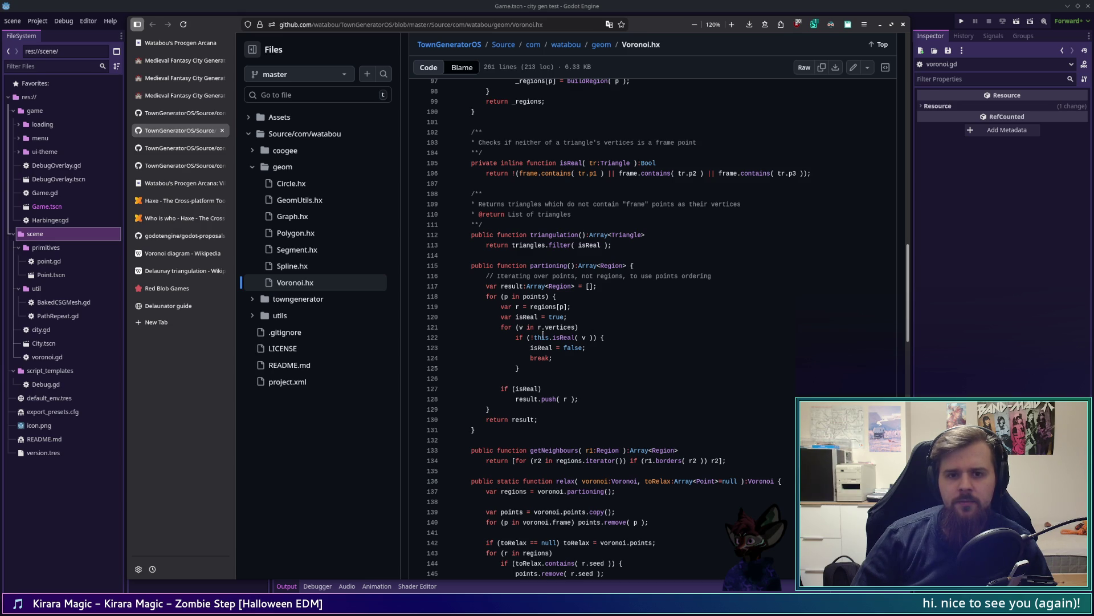
{"action": "scroll", "coordinate": [596, 339], "scroll_direction": "up", "scroll_amount": 5}
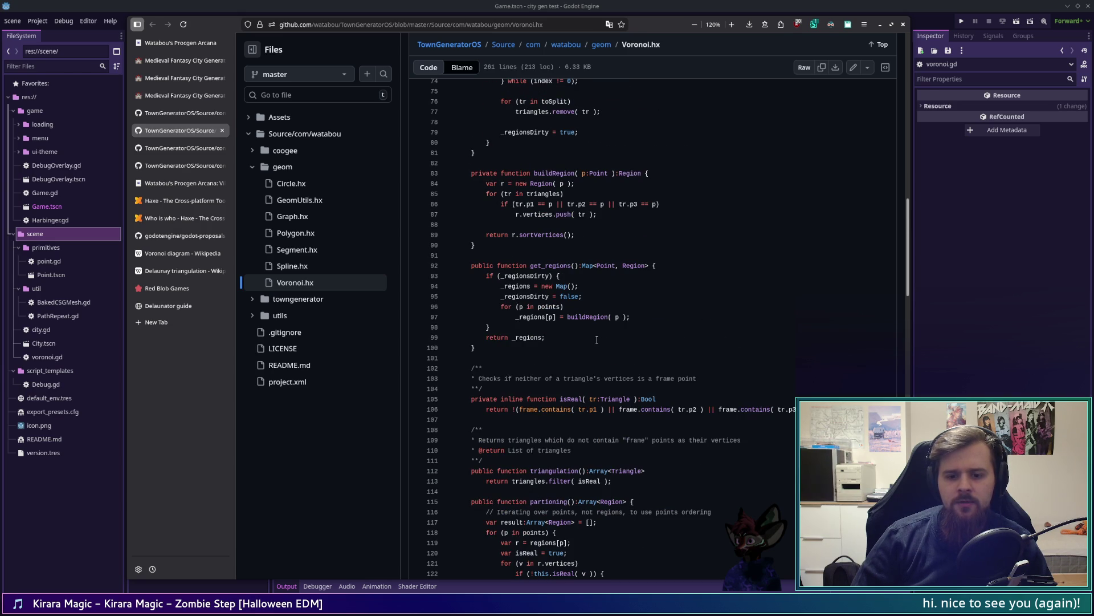
{"action": "scroll", "coordinate": [597, 339], "scroll_direction": "down", "scroll_amount": 5}
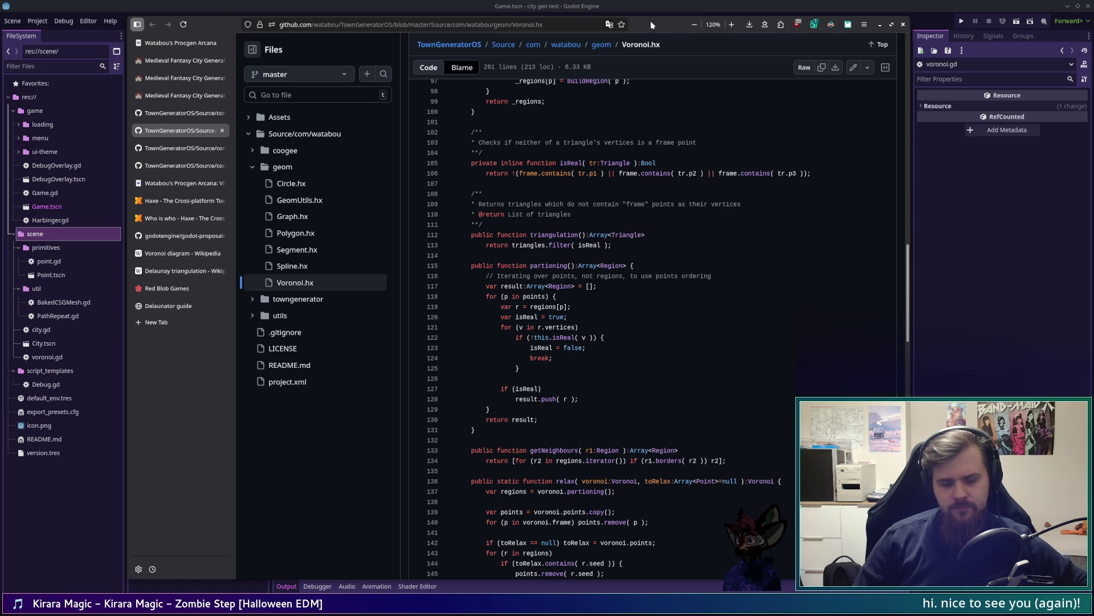
{"action": "scroll", "coordinate": [641, 273], "scroll_direction": "down", "scroll_amount": 10}
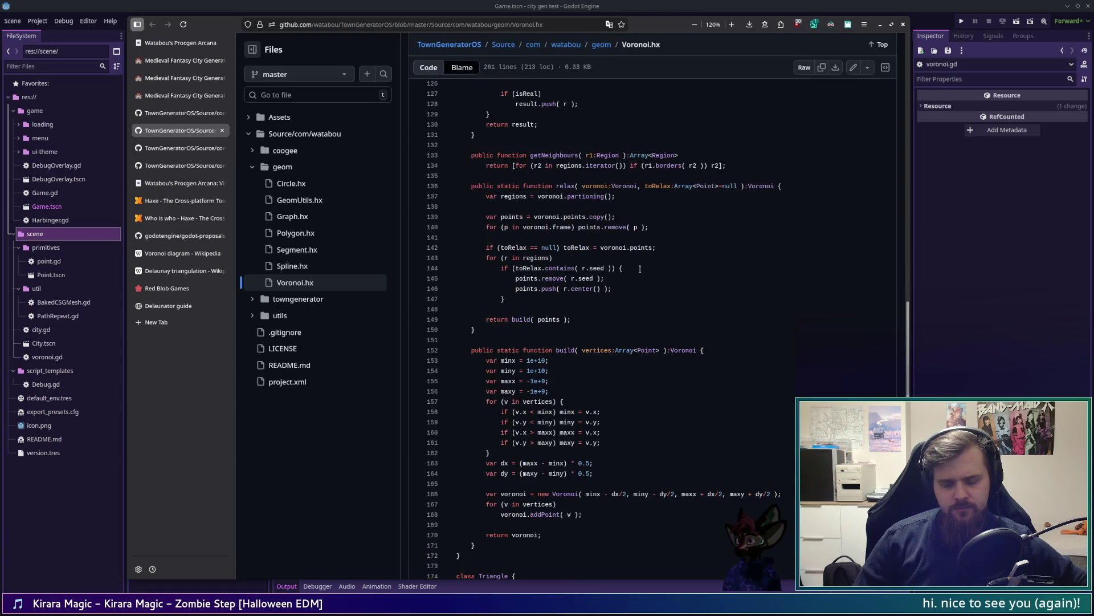
{"action": "scroll", "coordinate": [640, 269], "scroll_direction": "up", "scroll_amount": 10}
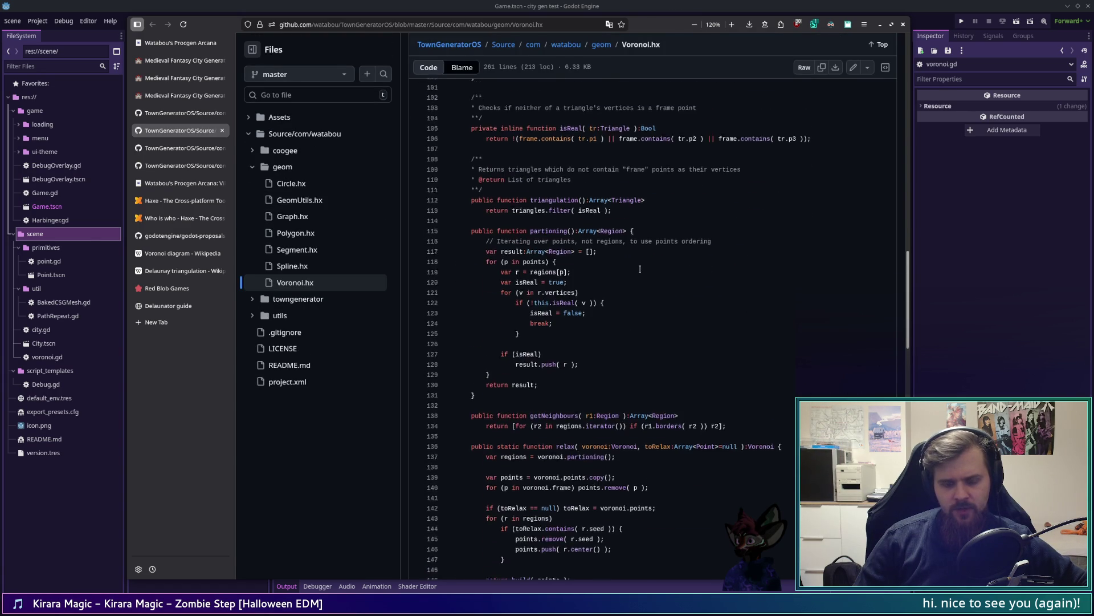
{"action": "scroll", "coordinate": [640, 270], "scroll_direction": "up", "scroll_amount": 6}
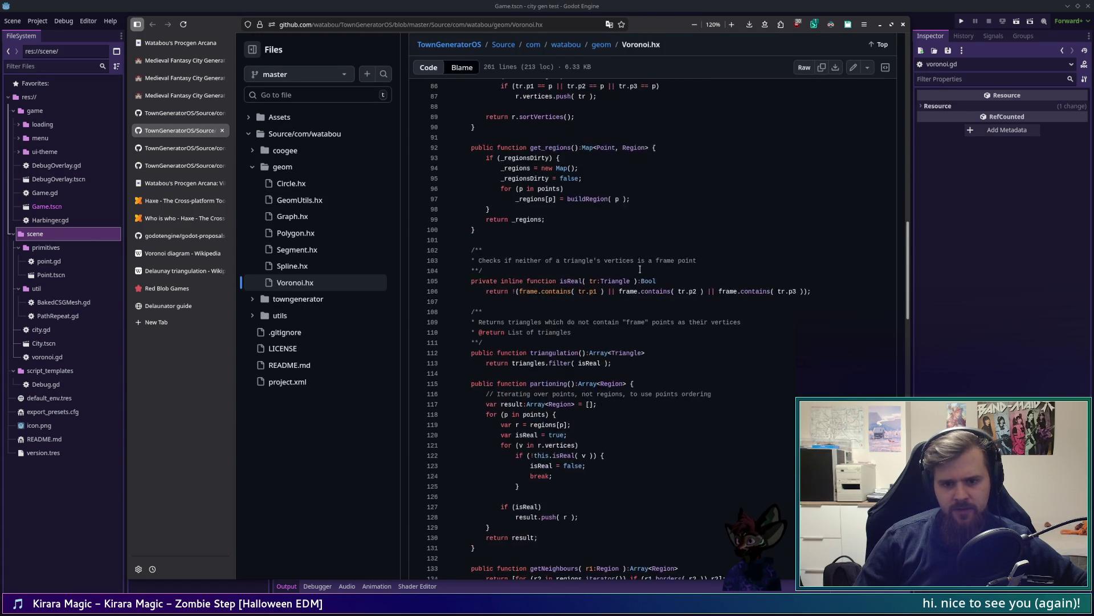
{"action": "scroll", "coordinate": [640, 269], "scroll_direction": "up", "scroll_amount": 6}
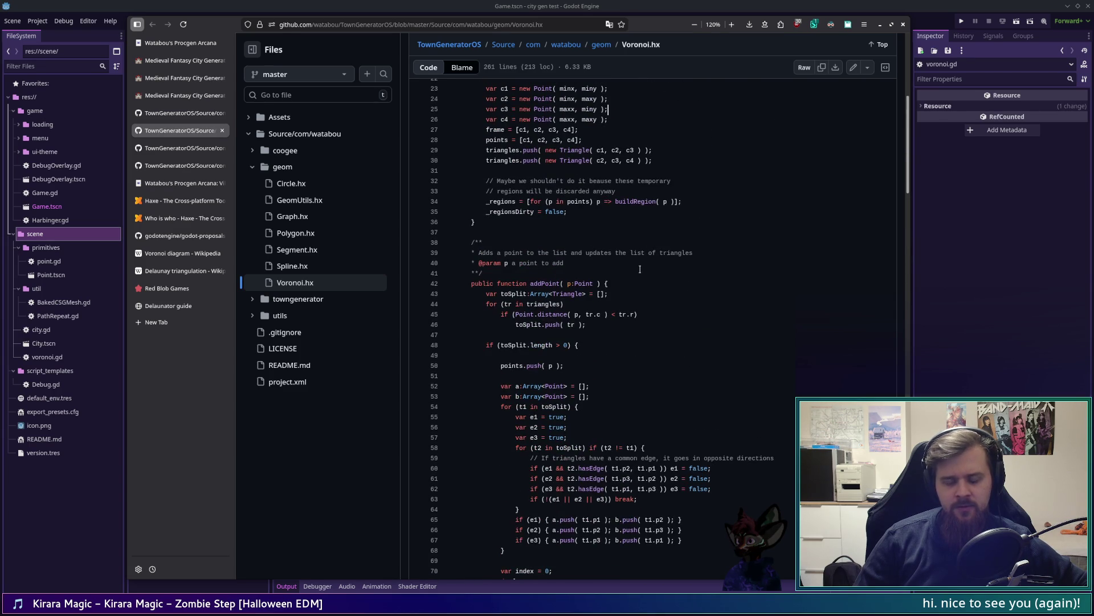
{"action": "scroll", "coordinate": [641, 269], "scroll_direction": "up", "scroll_amount": 4}
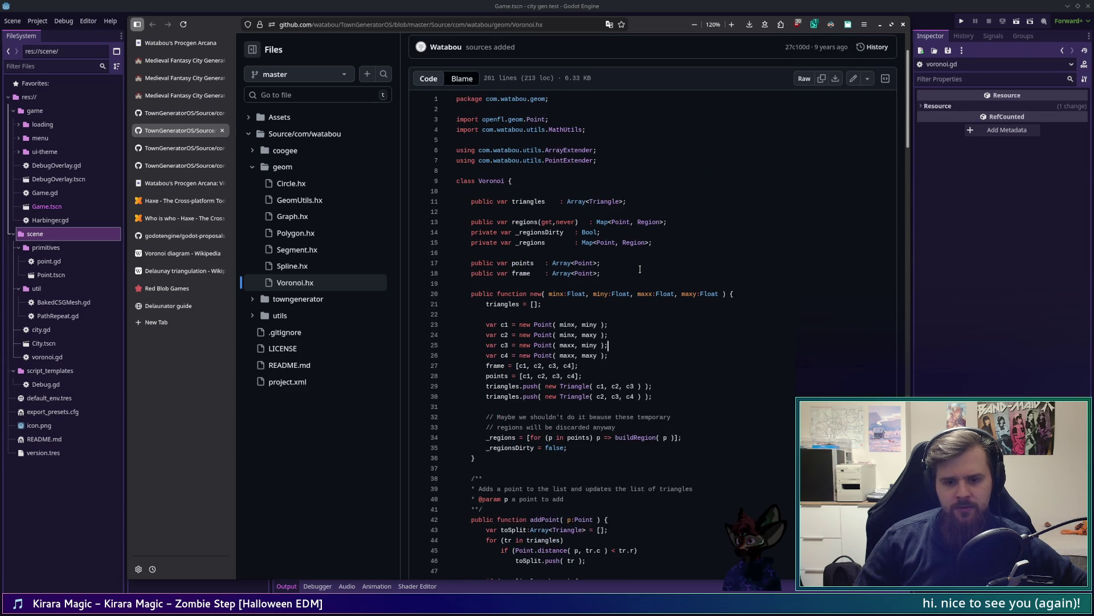
{"action": "scroll", "coordinate": [640, 269], "scroll_direction": "down", "scroll_amount": 2}
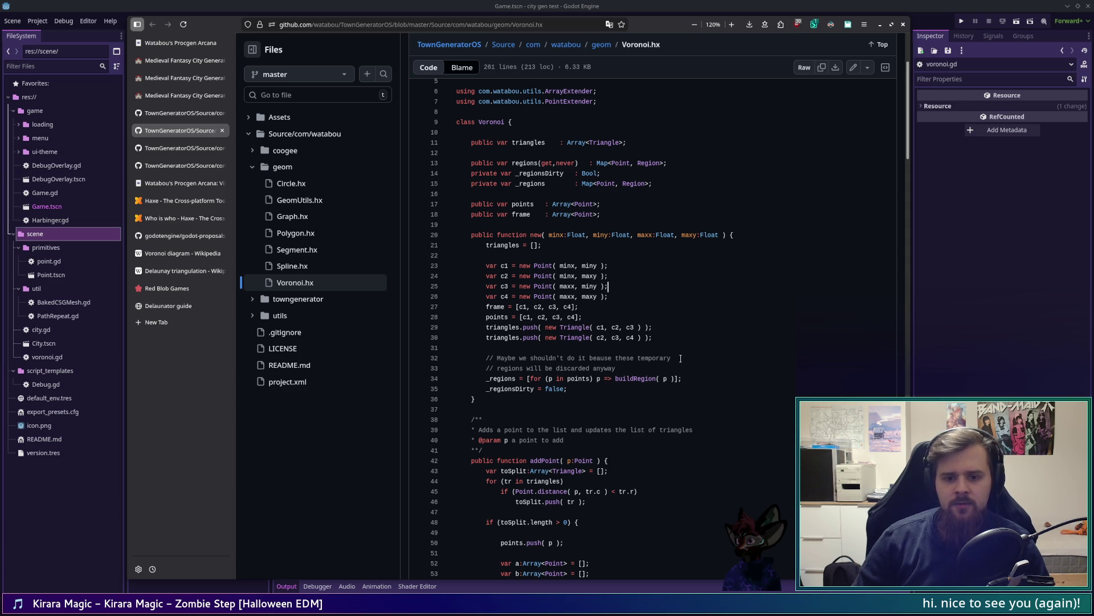
{"action": "triple_click", "coordinate": [539, 247]}
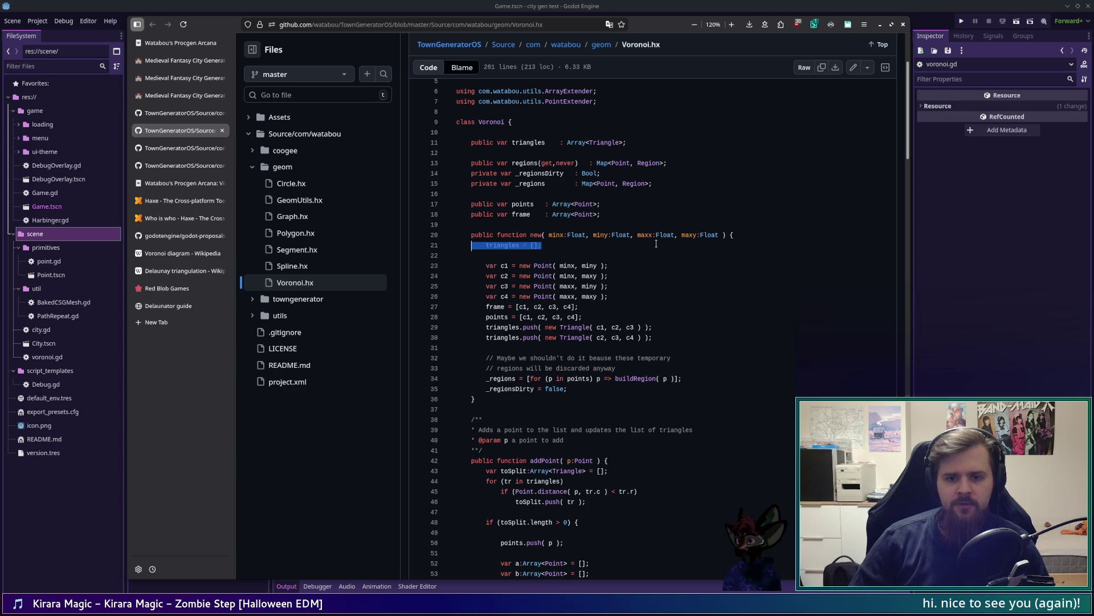
{"action": "left_click_drag", "start_coordinate": [627, 143], "coordinate": [470, 143]}
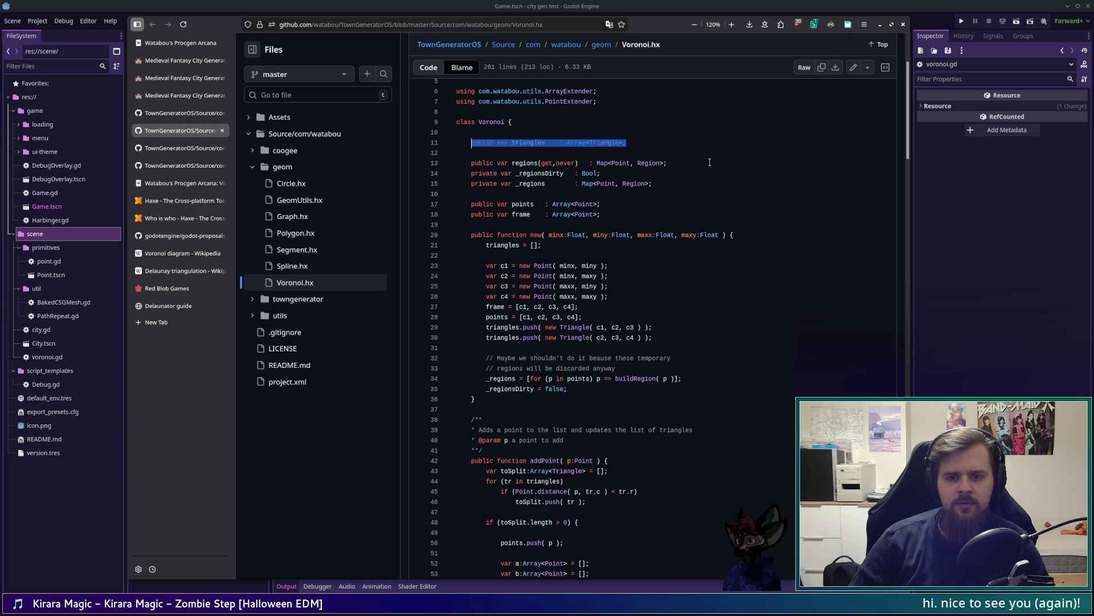
{"action": "left_click", "coordinate": [692, 165]}
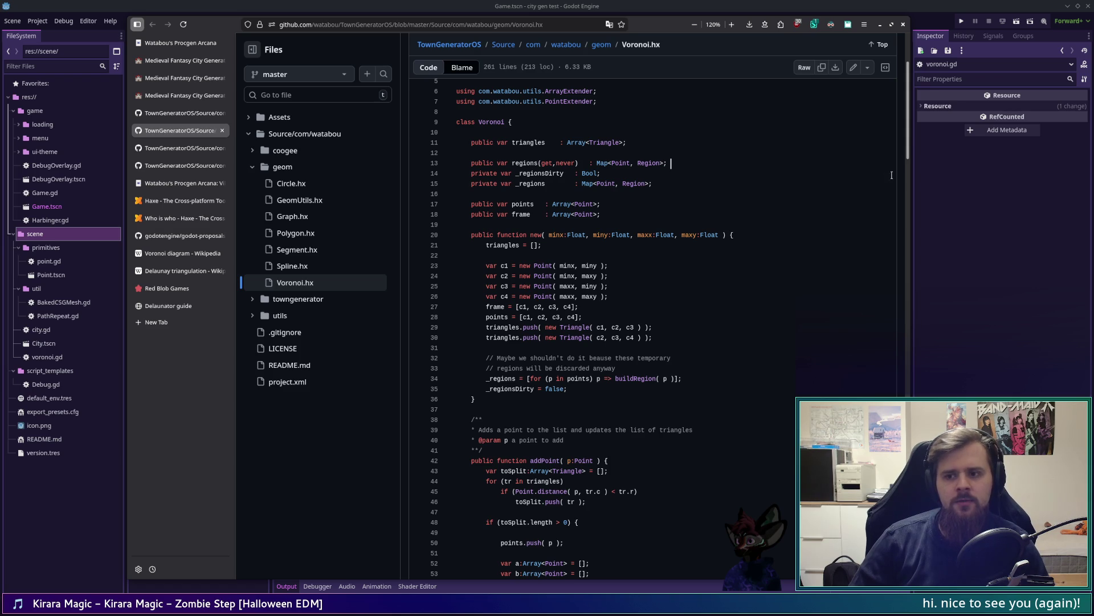
{"action": "left_click_drag", "start_coordinate": [910, 137], "coordinate": [910, 547]}
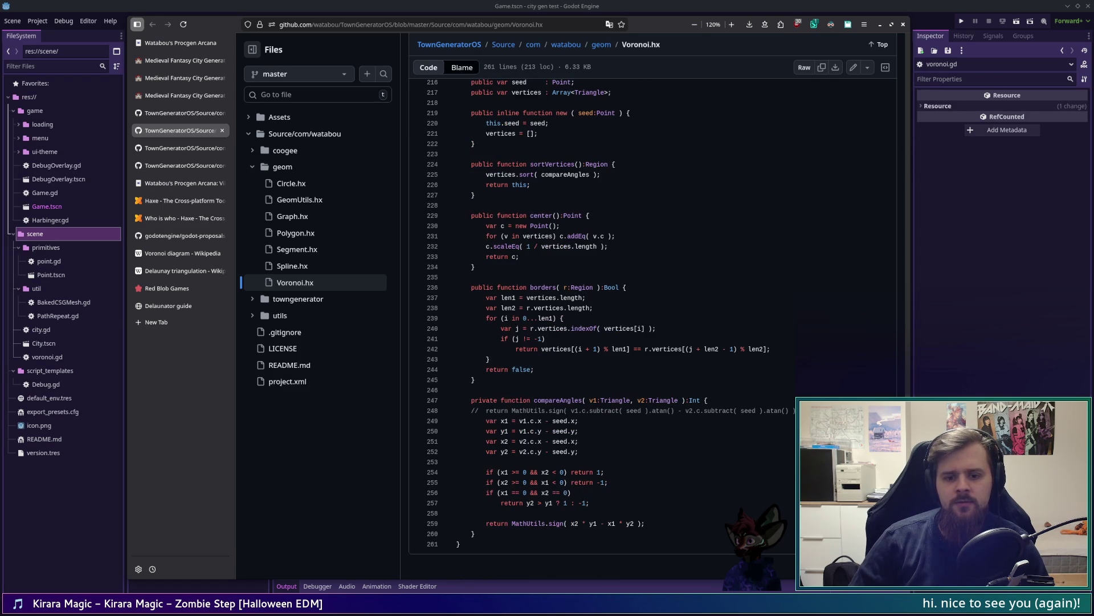
{"action": "scroll", "coordinate": [570, 319], "scroll_direction": "up", "scroll_amount": 10}
{"action": "scroll", "coordinate": [681, 345], "scroll_direction": "down", "scroll_amount": 4}
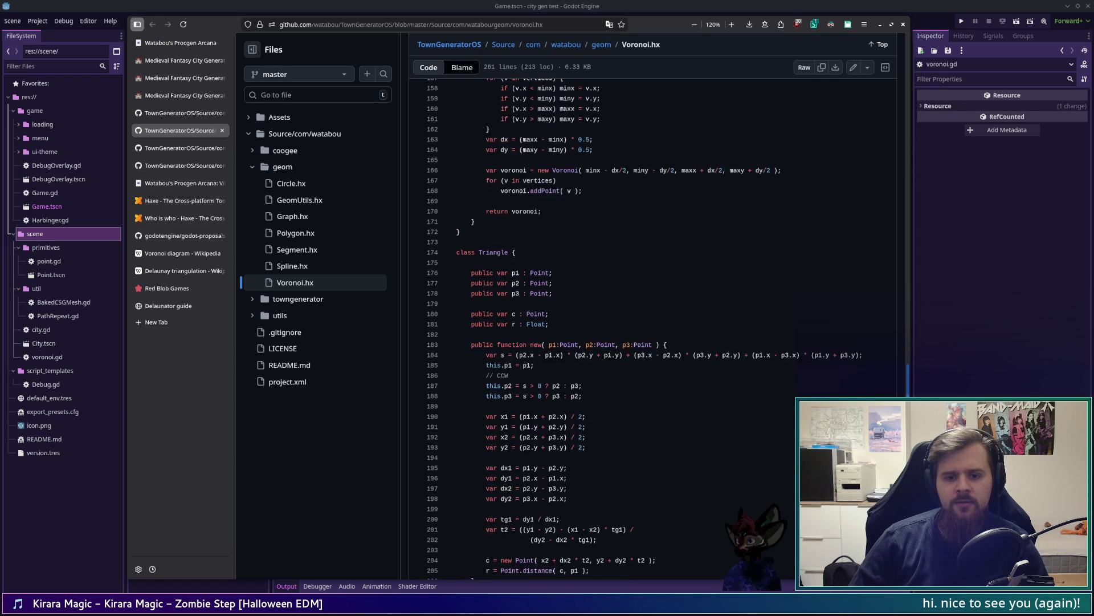
{"action": "scroll", "coordinate": [681, 345], "scroll_direction": "up", "scroll_amount": 9}
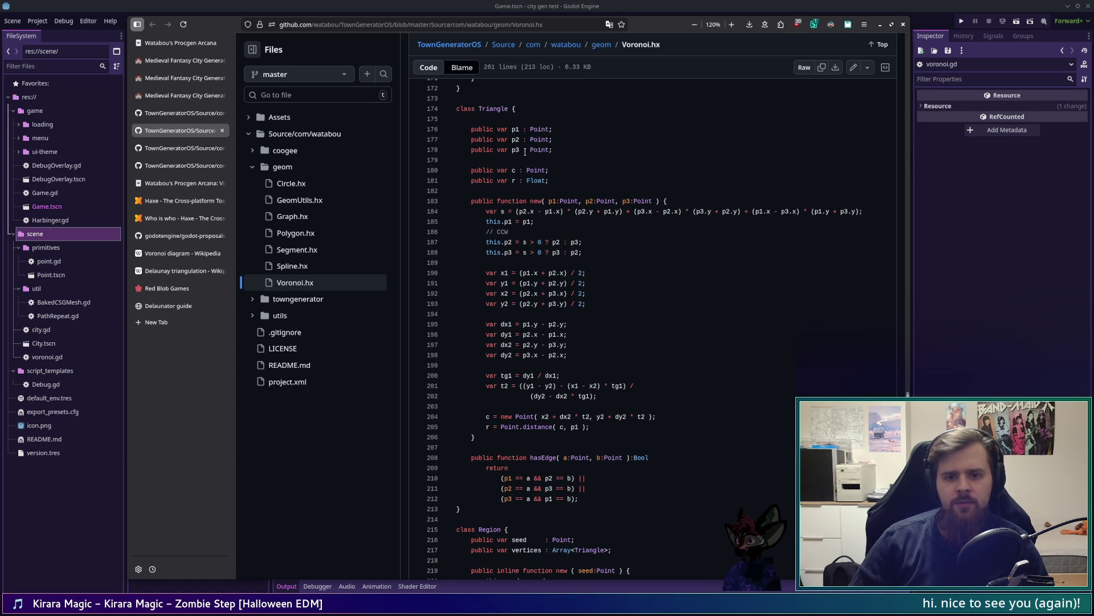
{"action": "left_click_drag", "start_coordinate": [510, 170], "coordinate": [553, 168]}
{"action": "left_click", "coordinate": [558, 171]}
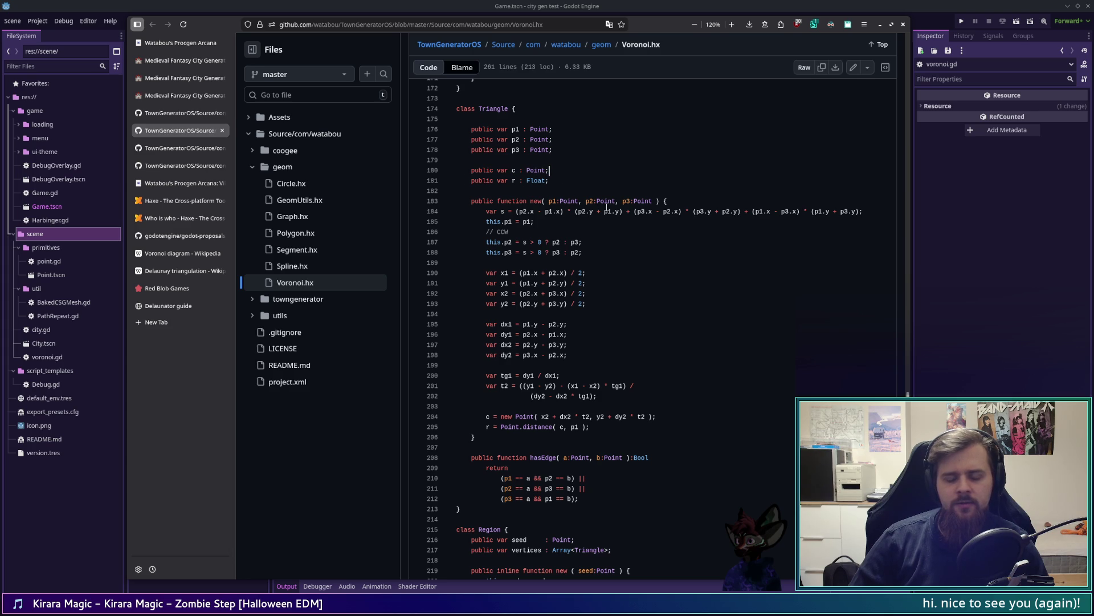
{"action": "left_click_drag", "start_coordinate": [511, 170], "coordinate": [524, 170]}
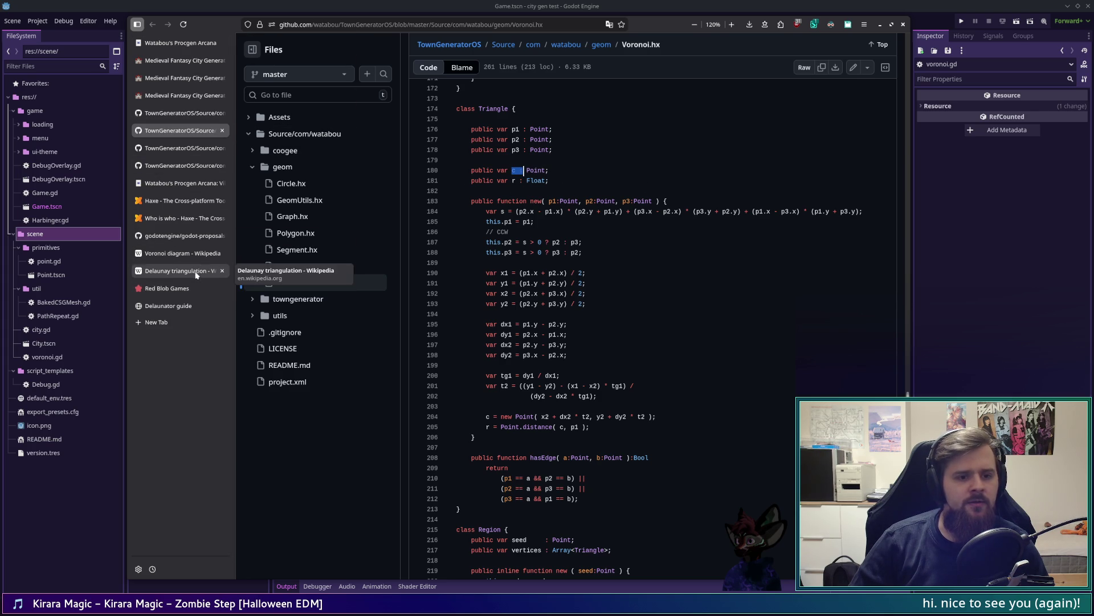
{"action": "left_click", "coordinate": [561, 170]}
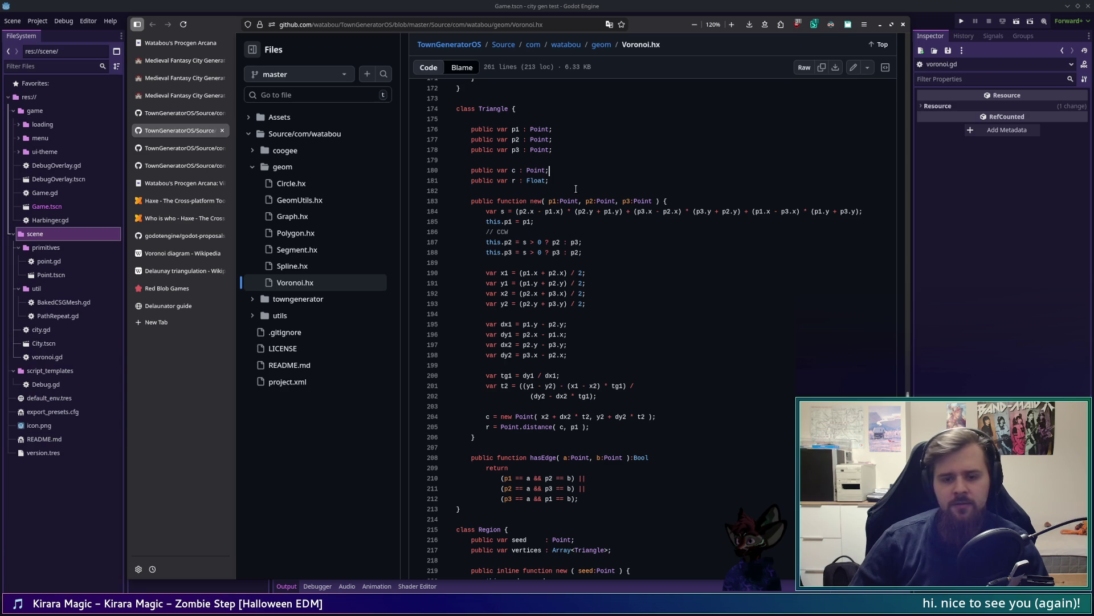
{"action": "left_click_drag", "start_coordinate": [511, 180], "coordinate": [549, 180]}
{"action": "left_click", "coordinate": [564, 182]}
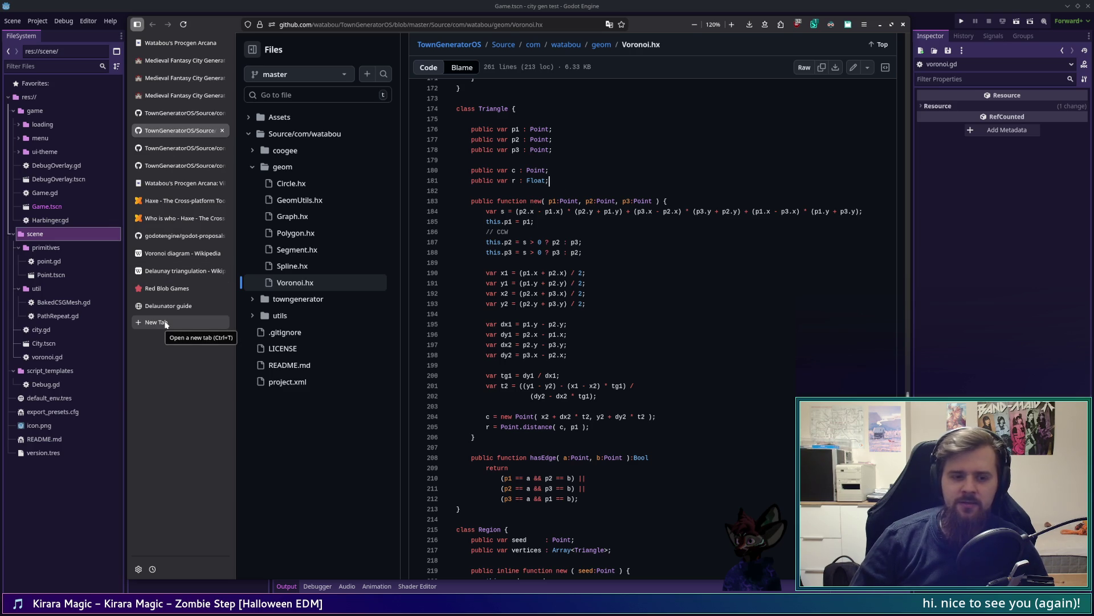
{"action": "left_click", "coordinate": [166, 322]}
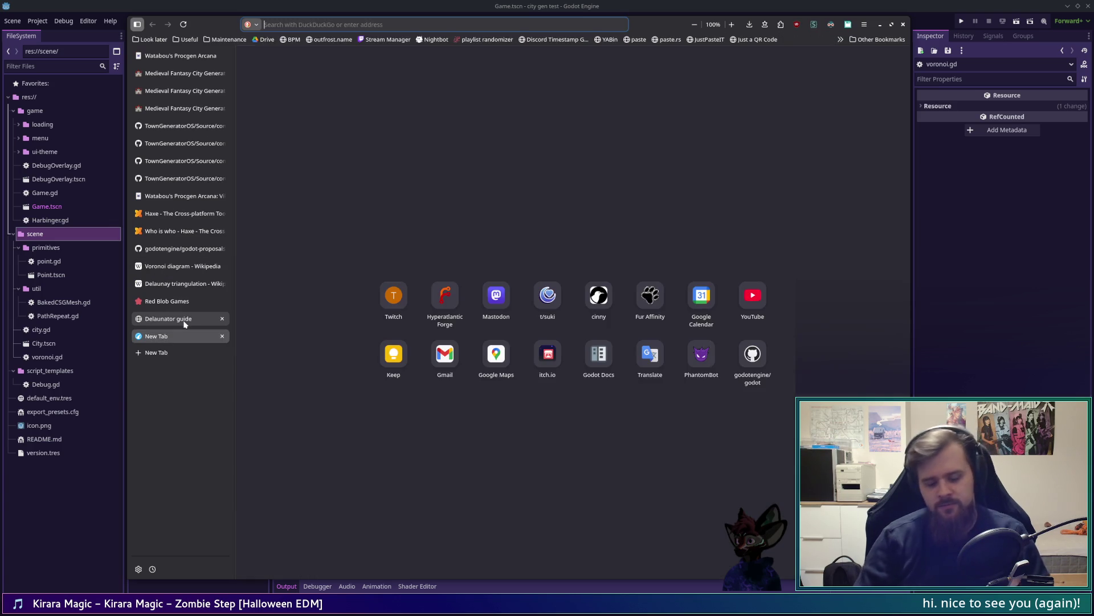
Look up the Latin word 'circum' on Wiktionary in a new tab
{"action": "type", "text": "c"}
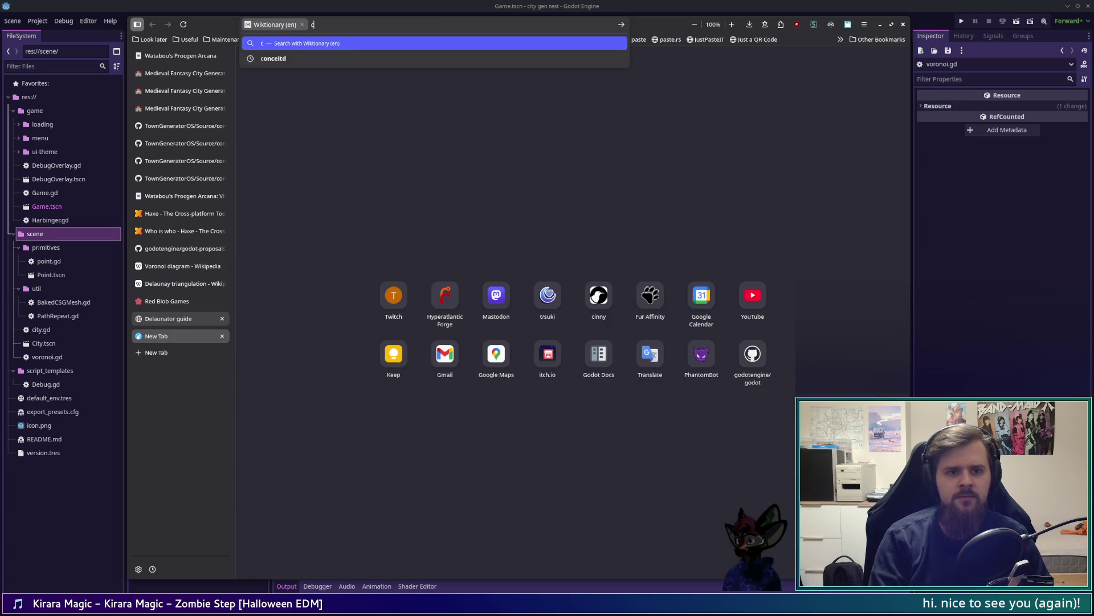
{"action": "type", "text": "ircum"}
{"action": "key", "text": "Return"}
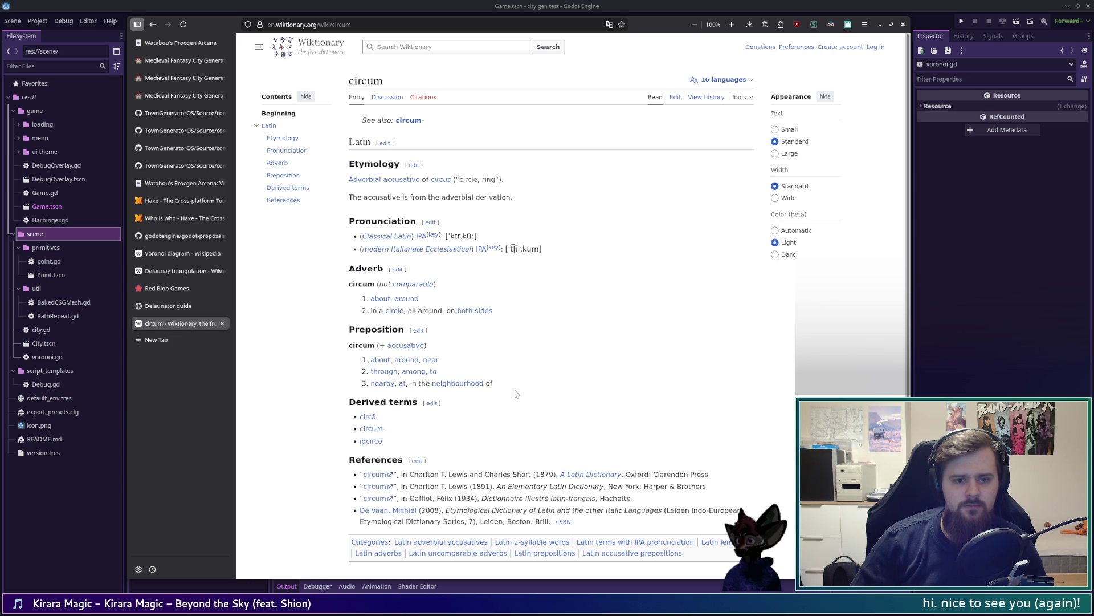
Close the circum Wiktionary tab to return to the Voronoi.hx Triangle constructor
{"action": "mouse_move", "coordinate": [402, 348]}
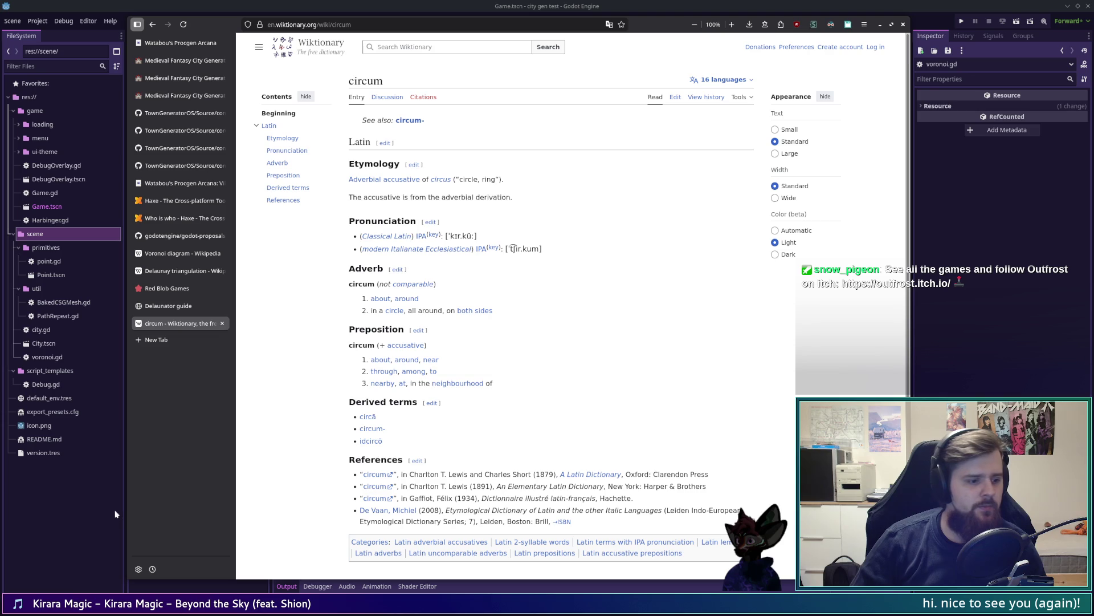
{"action": "scroll", "coordinate": [325, 450], "scroll_direction": "down", "scroll_amount": 2}
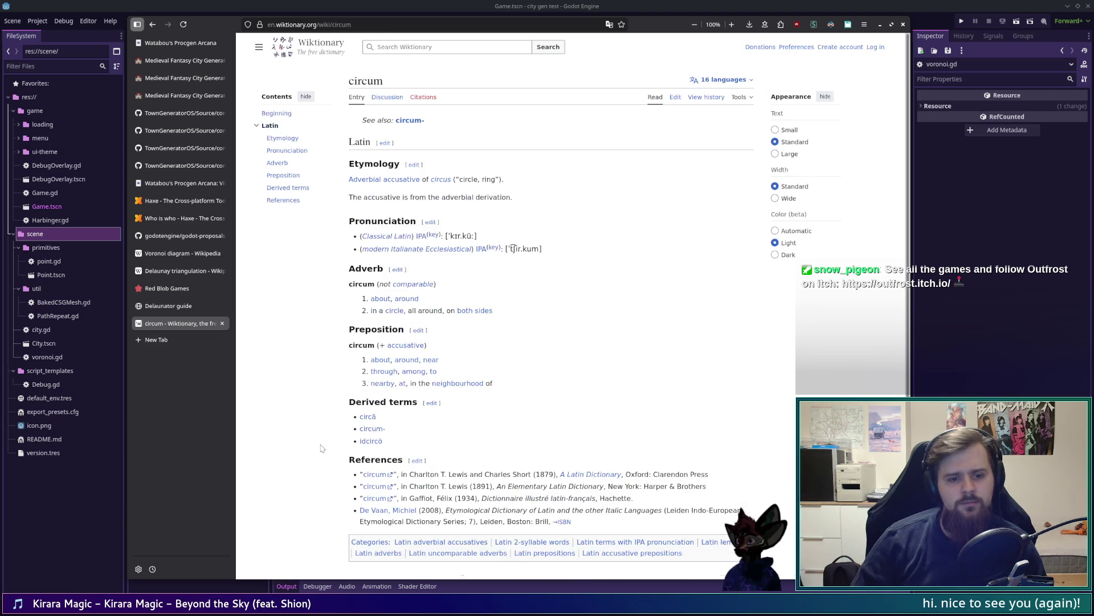
{"action": "key", "text": "ctrl+w"}
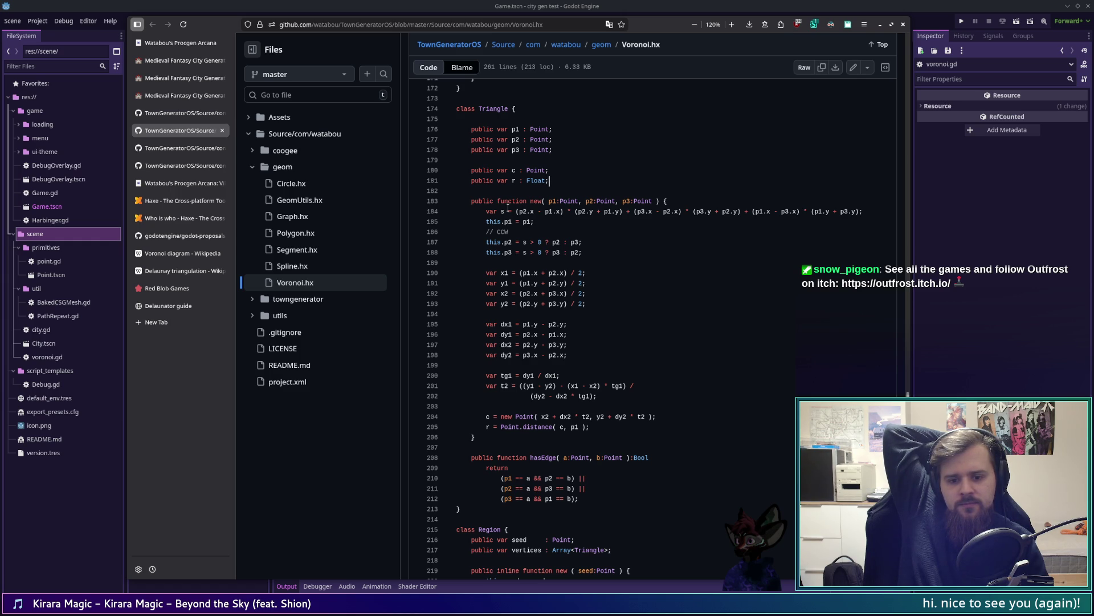
Search Godot's help for 'triang' and open Geometry2D's triangulate_delaunay documentation
{"action": "left_click", "coordinate": [537, 3]}
{"action": "key", "text": "F1"}
{"action": "type", "text": "train"}
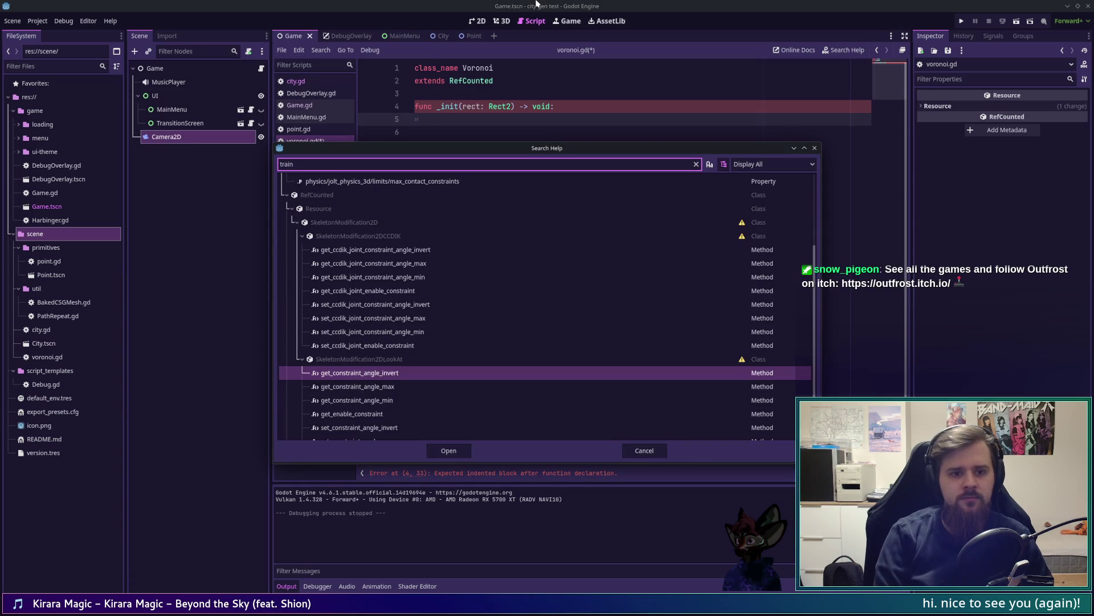
{"action": "key", "text": "BackSpace"}
{"action": "key", "text": "BackSpace"}
{"action": "key", "text": "BackSpace"}
{"action": "type", "text": "iang"}
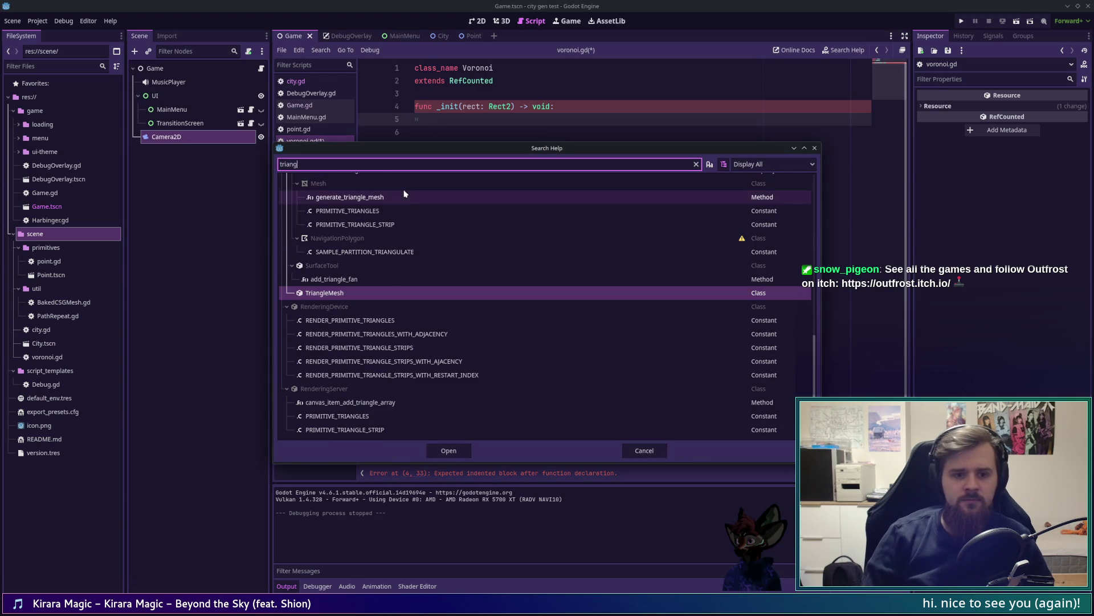
{"action": "scroll", "coordinate": [472, 359], "scroll_direction": "up", "scroll_amount": 5}
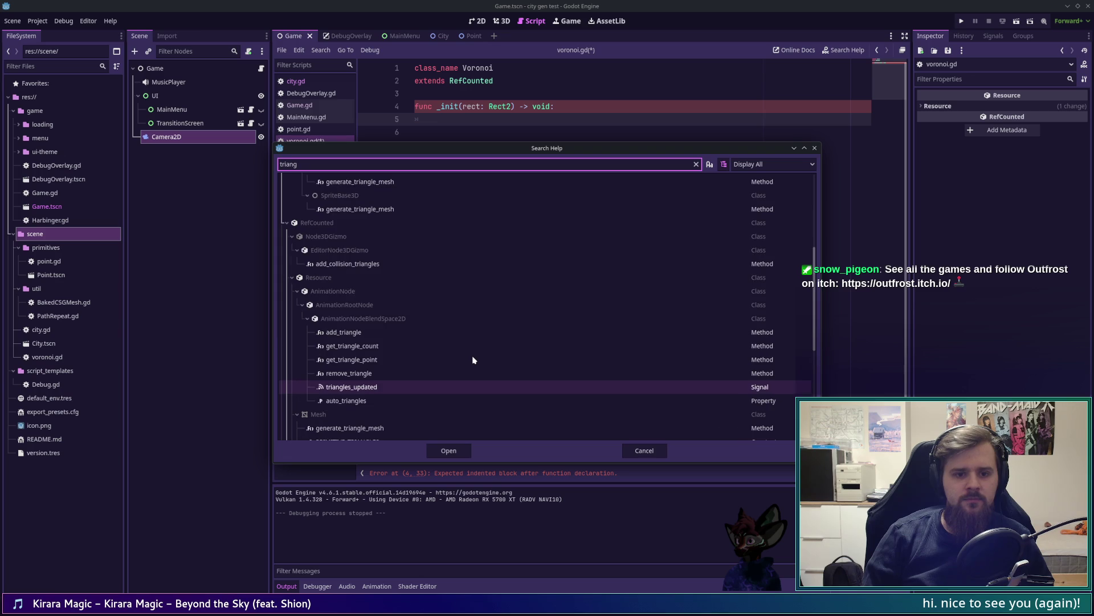
{"action": "scroll", "coordinate": [473, 360], "scroll_direction": "up", "scroll_amount": 5}
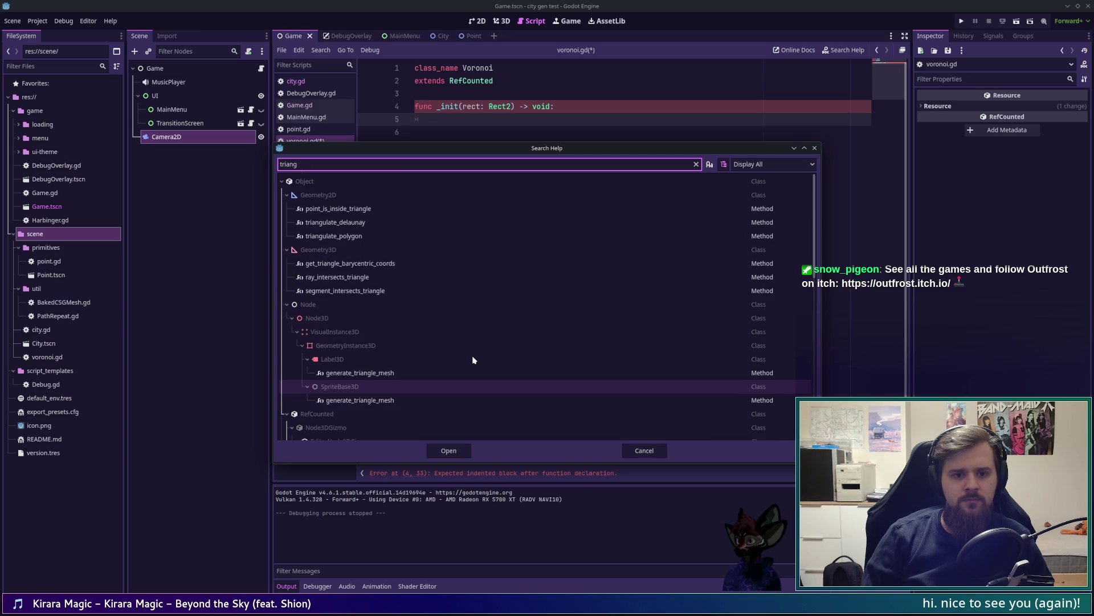
{"action": "double_click", "coordinate": [392, 222]}
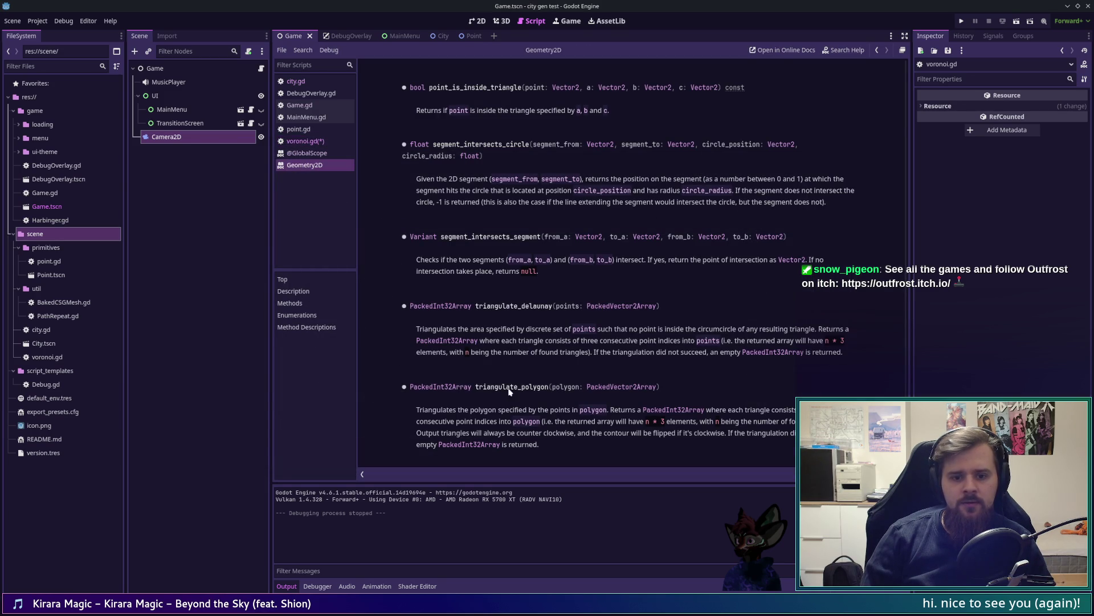
Read the triangulate_delaunay description, then return to the Voronoi.hx Triangle class
{"action": "mouse_move", "coordinate": [416, 329]}
{"action": "left_mouse_down"}
{"action": "mouse_move", "coordinate": [850, 329]}
{"action": "mouse_move", "coordinate": [487, 341]}
{"action": "mouse_move", "coordinate": [841, 341]}
{"action": "mouse_move", "coordinate": [480, 340]}
{"action": "mouse_move", "coordinate": [835, 330]}
{"action": "mouse_move", "coordinate": [422, 340]}
{"action": "mouse_move", "coordinate": [744, 340]}
{"action": "mouse_move", "coordinate": [419, 326]}
{"action": "mouse_move", "coordinate": [776, 350]}
{"action": "mouse_move", "coordinate": [840, 340]}
{"action": "mouse_move", "coordinate": [417, 351]}
{"action": "mouse_move", "coordinate": [570, 342]}
{"action": "mouse_move", "coordinate": [866, 354]}
{"action": "left_mouse_up"}
{"action": "left_click", "coordinate": [866, 353]}
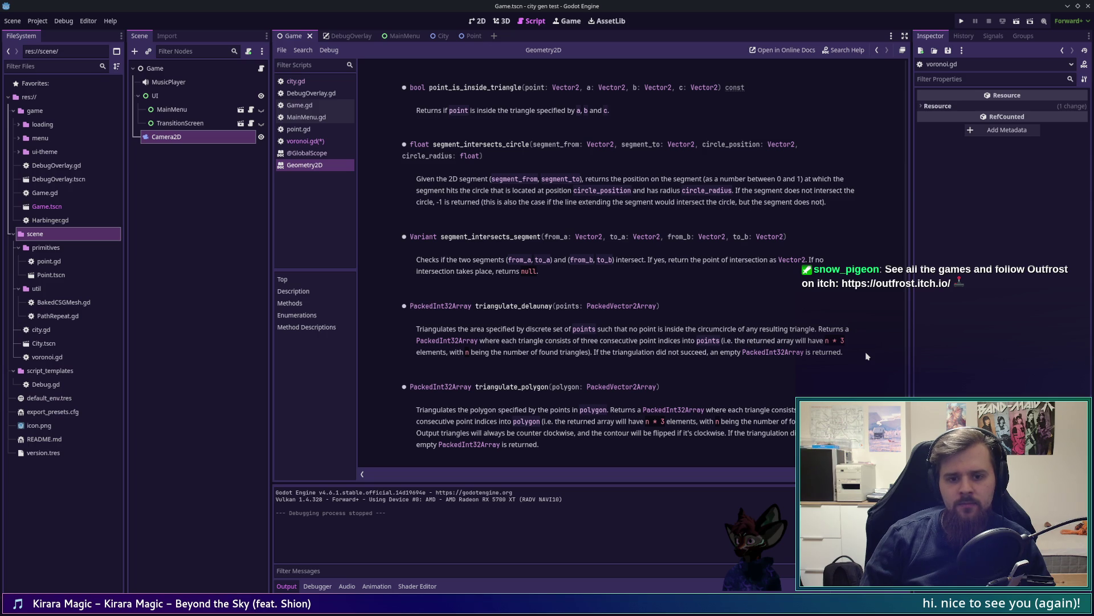
{"action": "key", "text": "alt+Tab"}
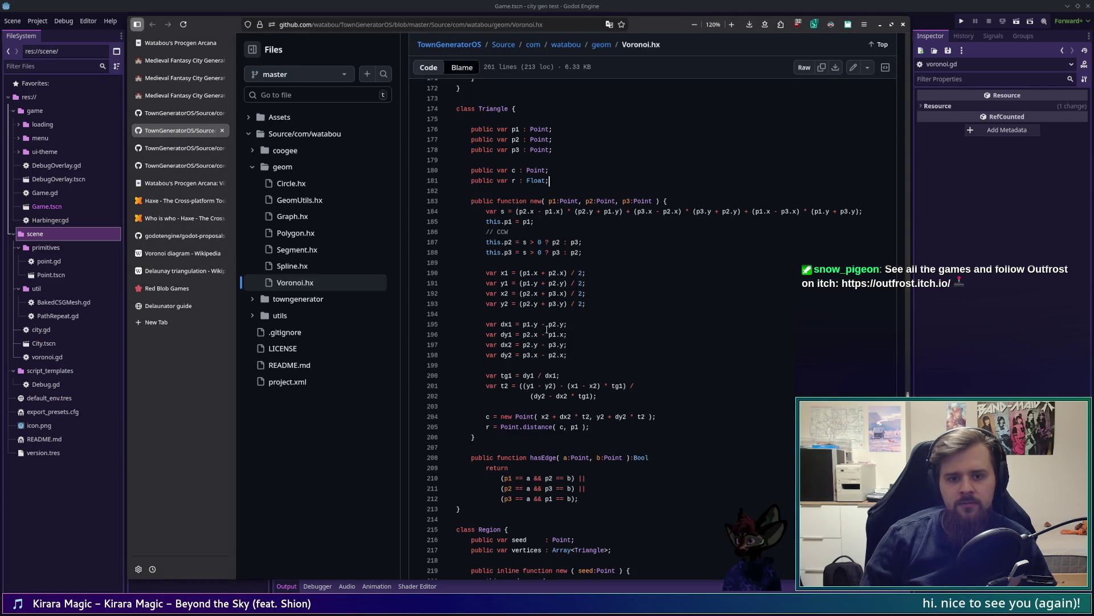
{"action": "scroll", "coordinate": [597, 335], "scroll_direction": "up", "scroll_amount": 2}
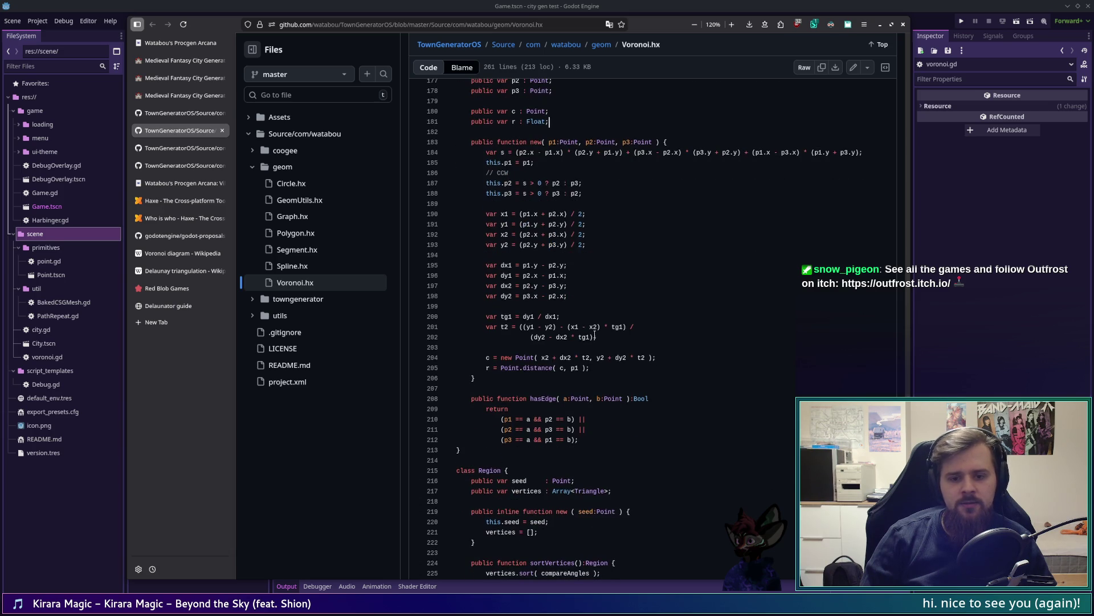
{"action": "key", "text": "alt+Tab"}
{"action": "key", "text": "alt+Tab"}
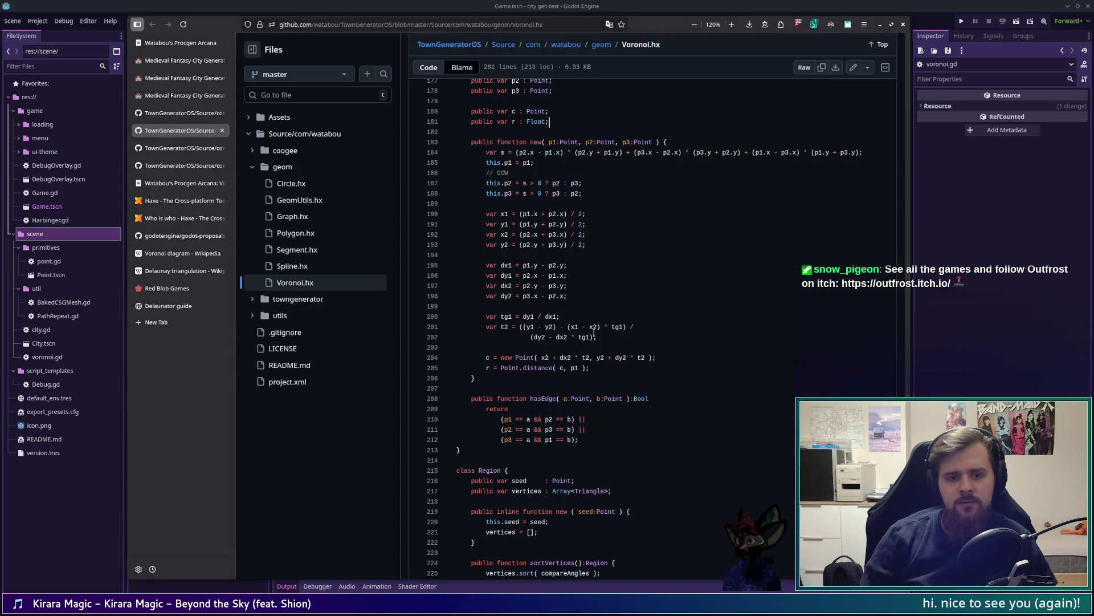
{"action": "key", "text": "alt+Tab"}
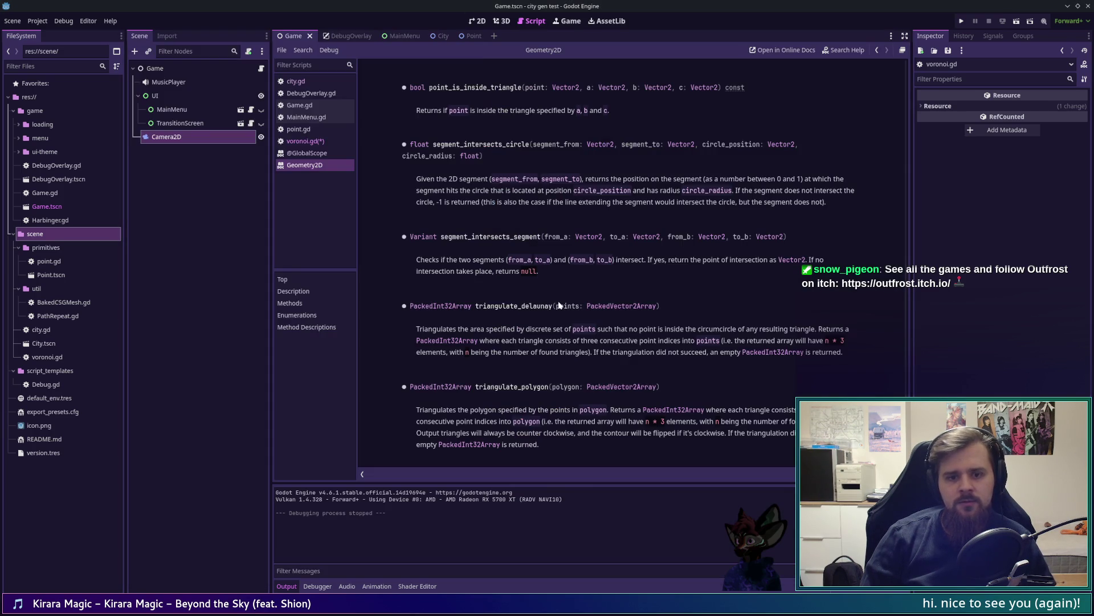
{"action": "key", "text": "F1"}
{"action": "type", "text": "vorono"}
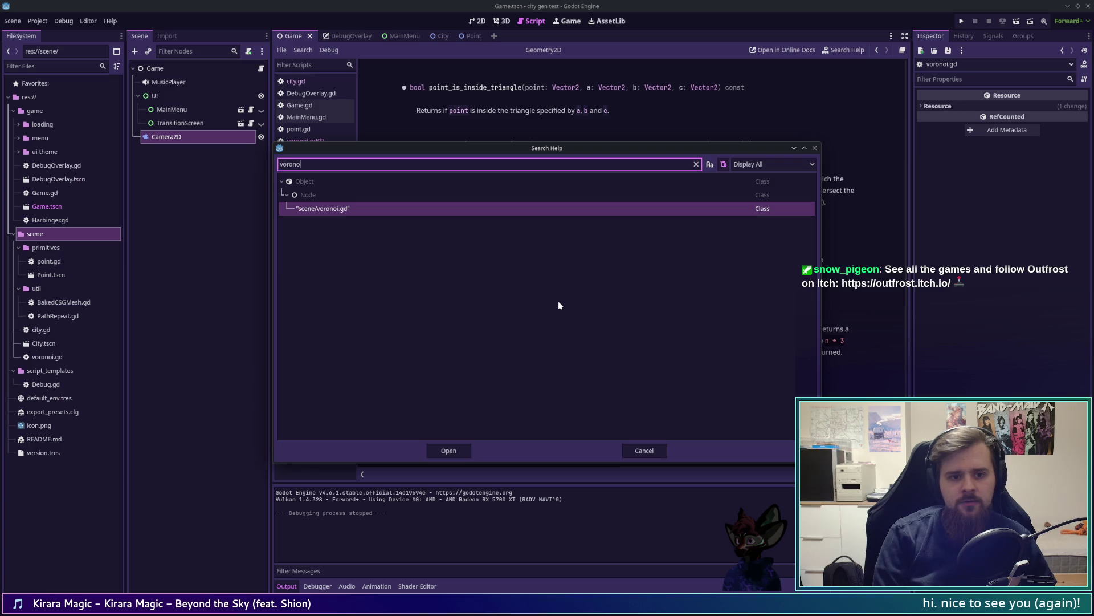
{"action": "key", "text": "Return"}
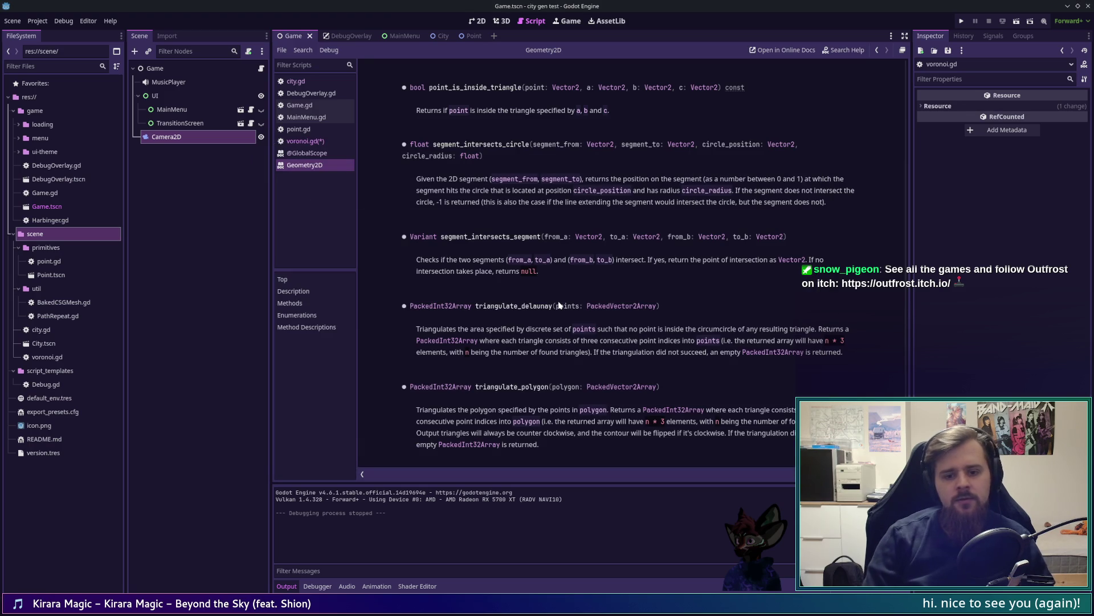
{"action": "key", "text": "F1"}
{"action": "type", "text": "delau"}
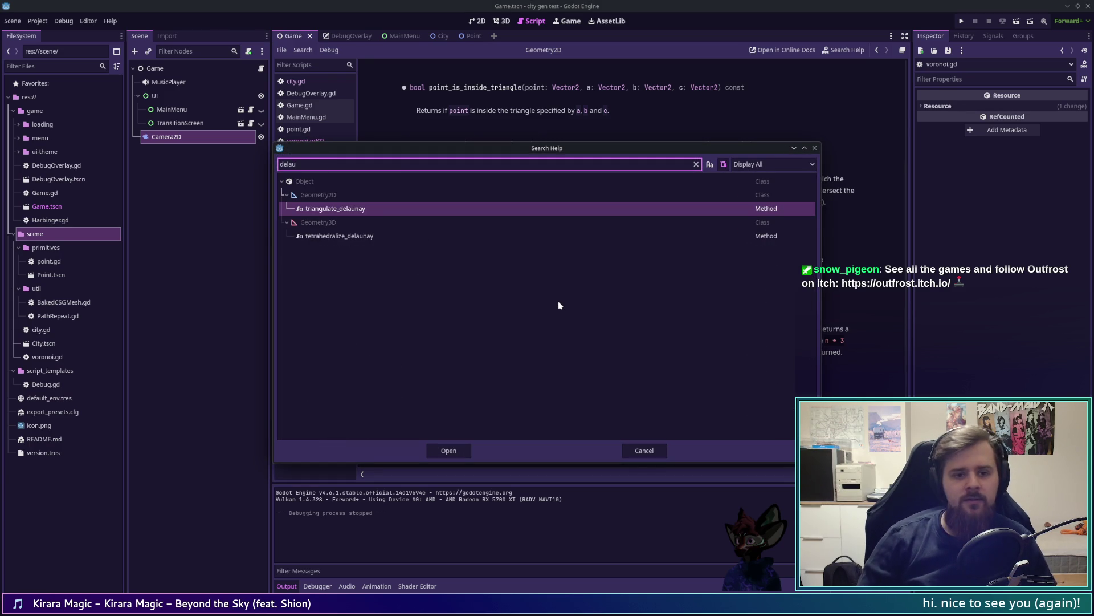
{"action": "key", "text": "Return"}
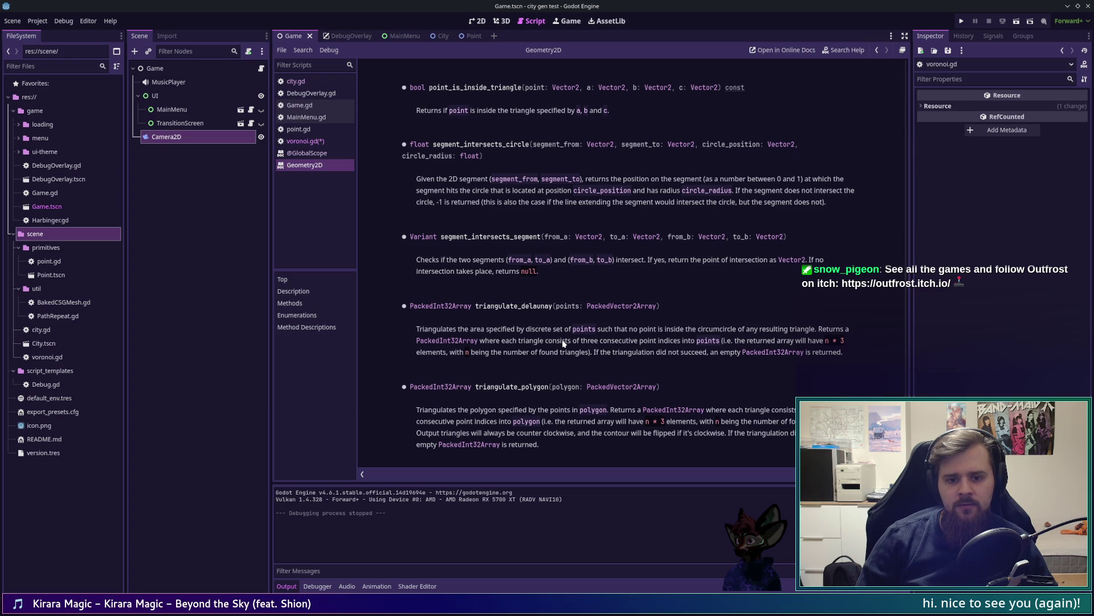
{"action": "key", "text": "alt+Tab"}
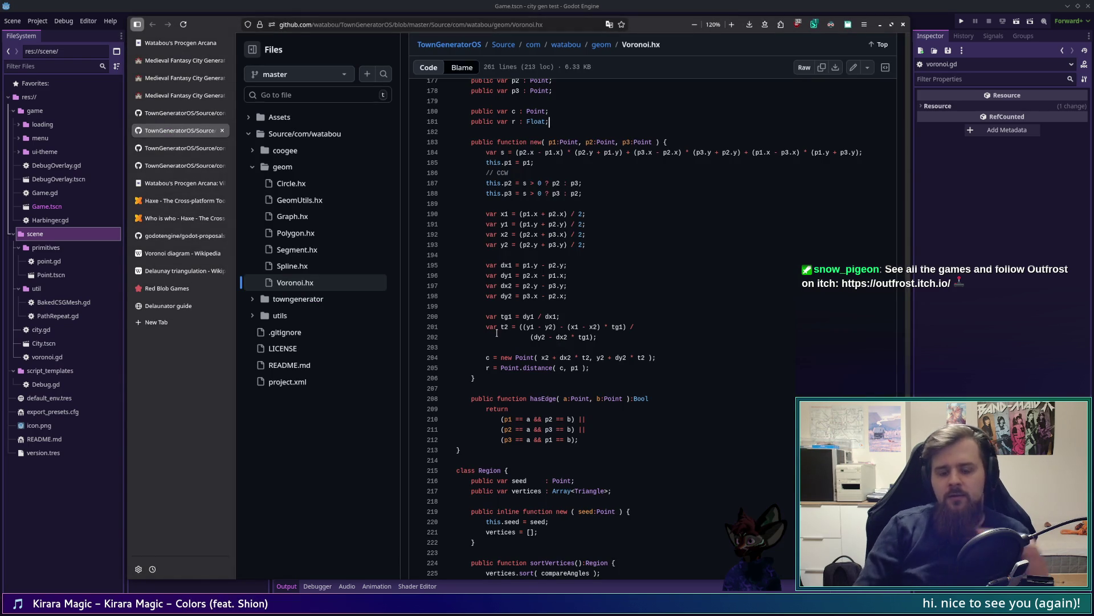
{"action": "left_click_drag", "start_coordinate": [908, 465], "coordinate": [913, 123]}
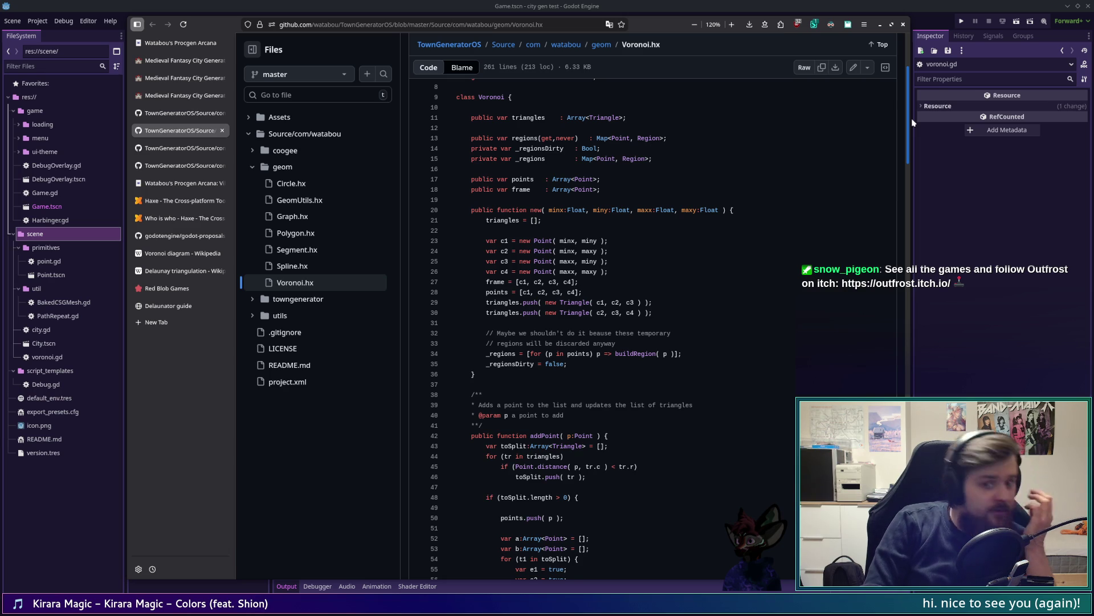
{"action": "left_click_drag", "start_coordinate": [912, 123], "coordinate": [894, 263]}
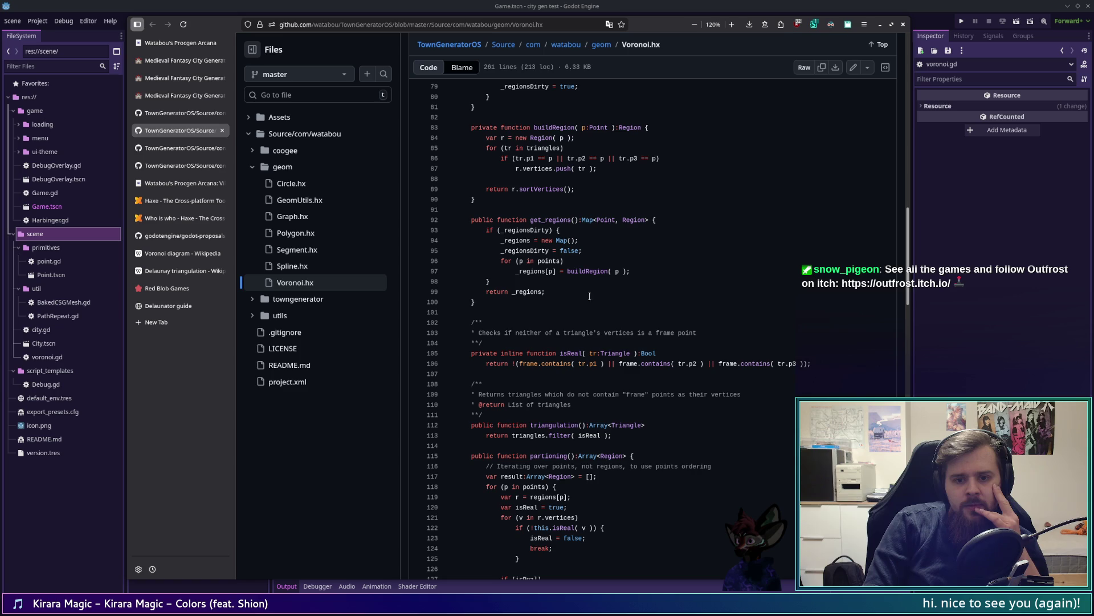
{"action": "left_click_drag", "start_coordinate": [516, 271], "coordinate": [631, 272]}
{"action": "left_click", "coordinate": [522, 260]}
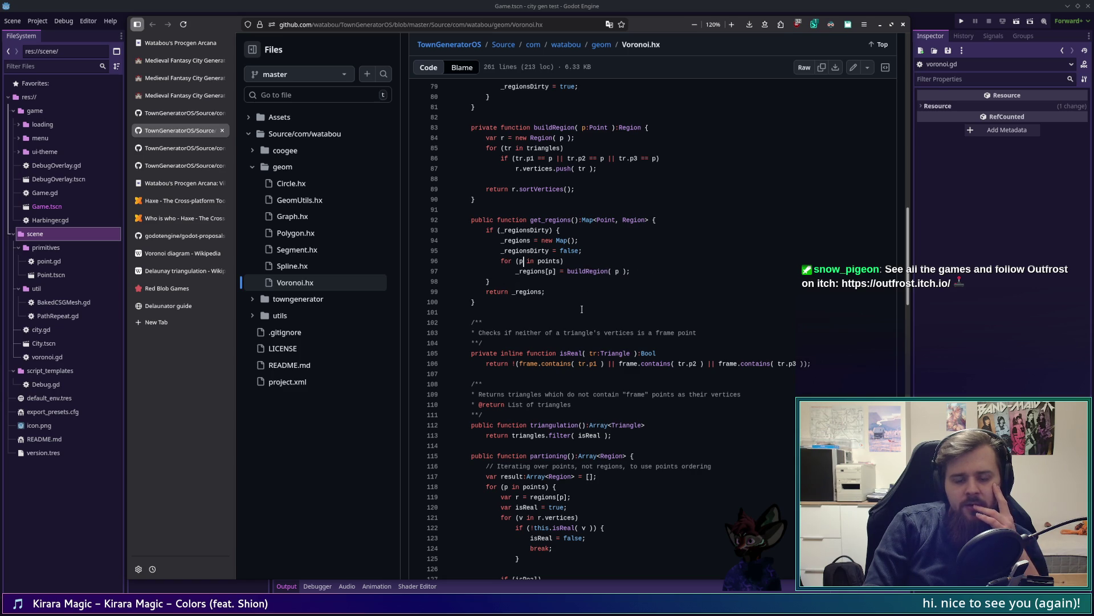
{"action": "scroll", "coordinate": [587, 308], "scroll_direction": "down", "scroll_amount": 3}
{"action": "scroll", "coordinate": [587, 306], "scroll_direction": "down", "scroll_amount": 5}
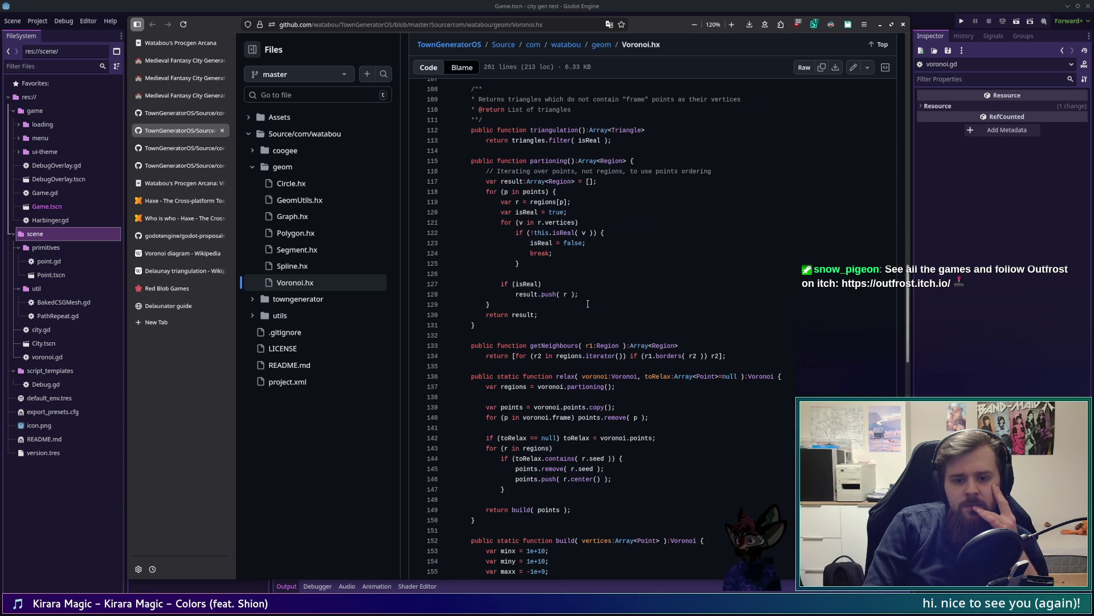
{"action": "scroll", "coordinate": [833, 331], "scroll_direction": "down", "scroll_amount": 10}
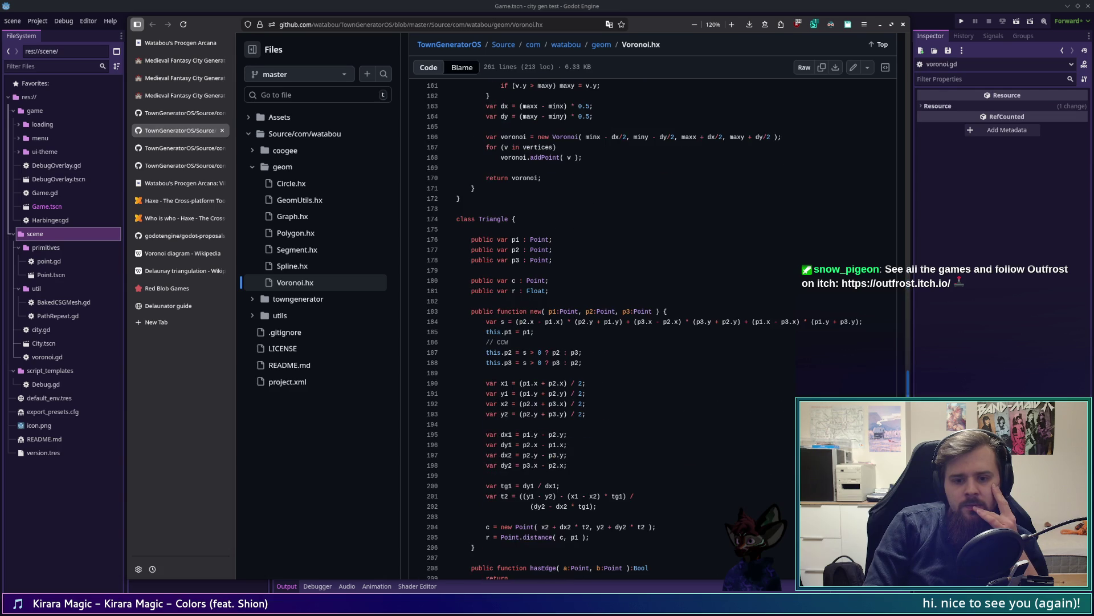
{"action": "scroll", "coordinate": [910, 241], "scroll_direction": "up", "scroll_amount": 20}
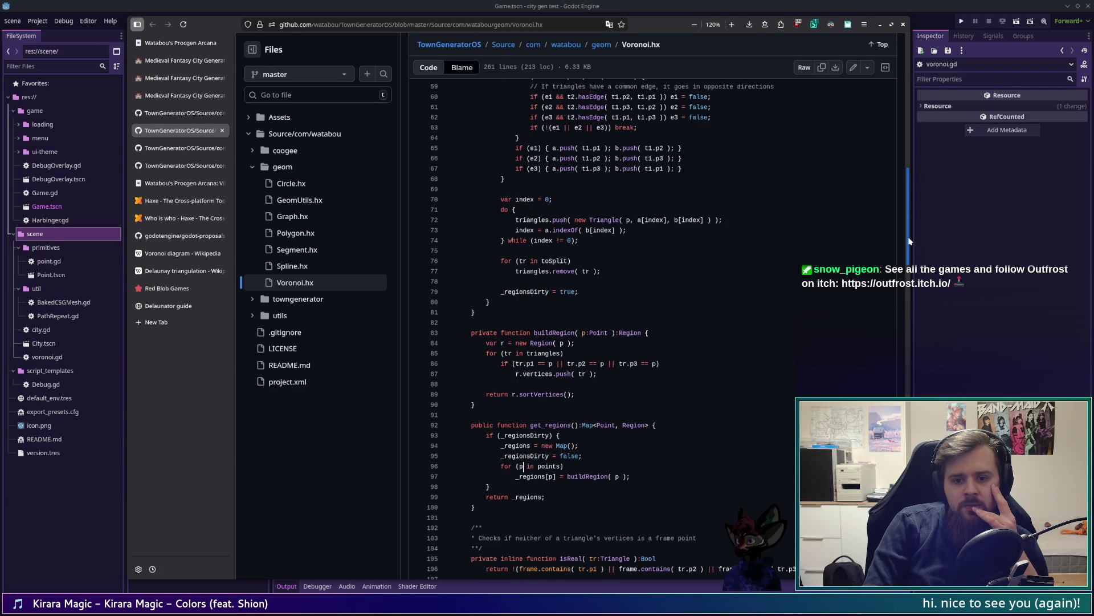
{"action": "left_click_drag", "start_coordinate": [910, 241], "coordinate": [905, 240]}
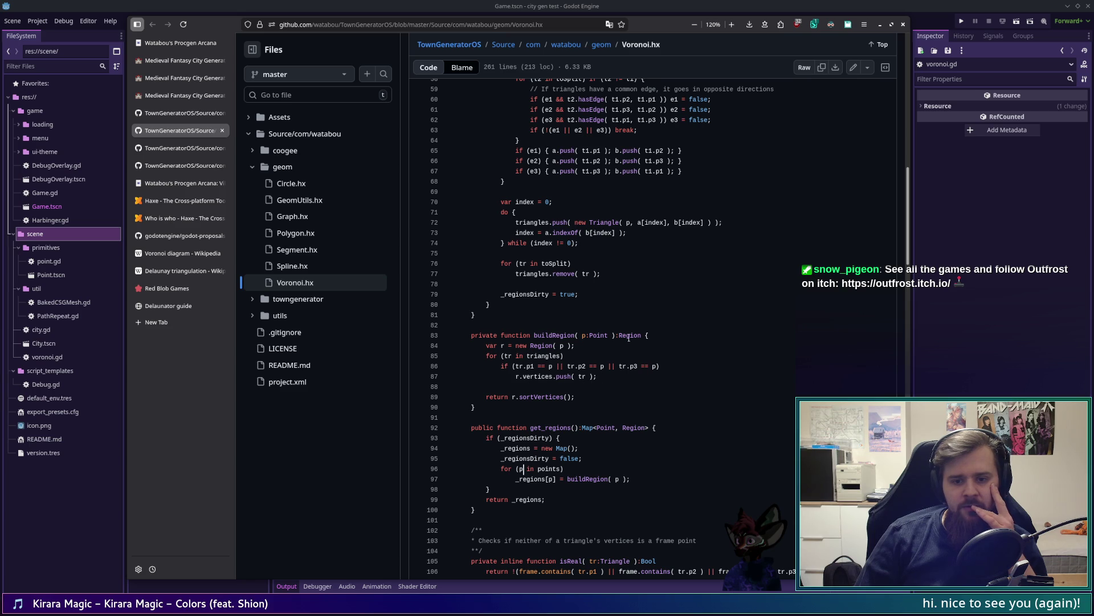
{"action": "left_click_drag", "start_coordinate": [510, 397], "coordinate": [457, 397]}
{"action": "left_click", "coordinate": [596, 401]}
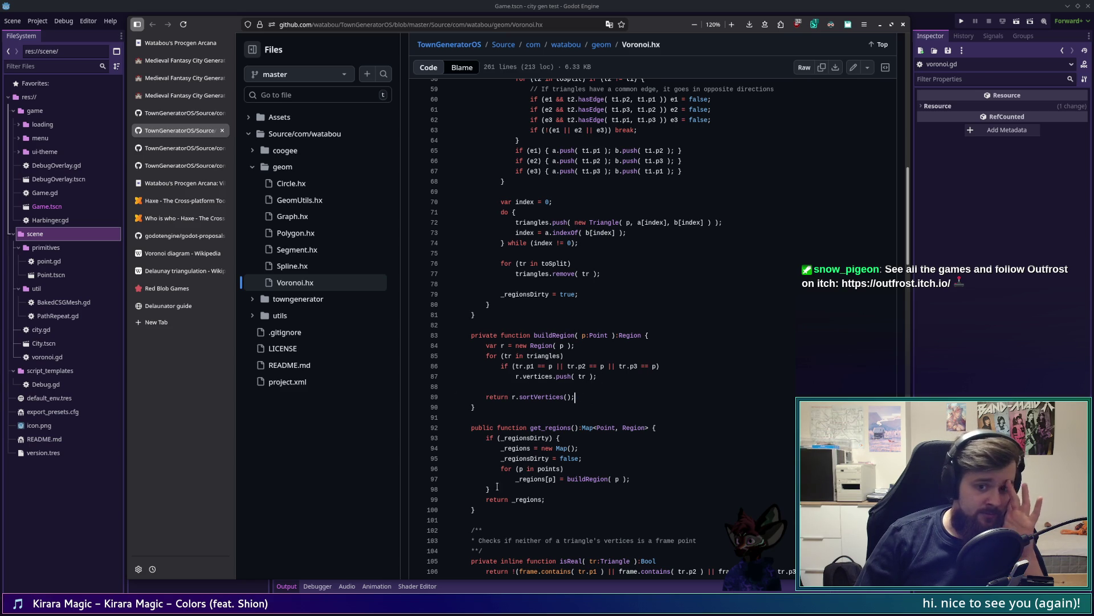
Scroll Voronoi.hx down to line 261, past the Region class's borders and compareAngles
{"action": "scroll", "coordinate": [903, 336], "scroll_direction": "down", "scroll_amount": 10}
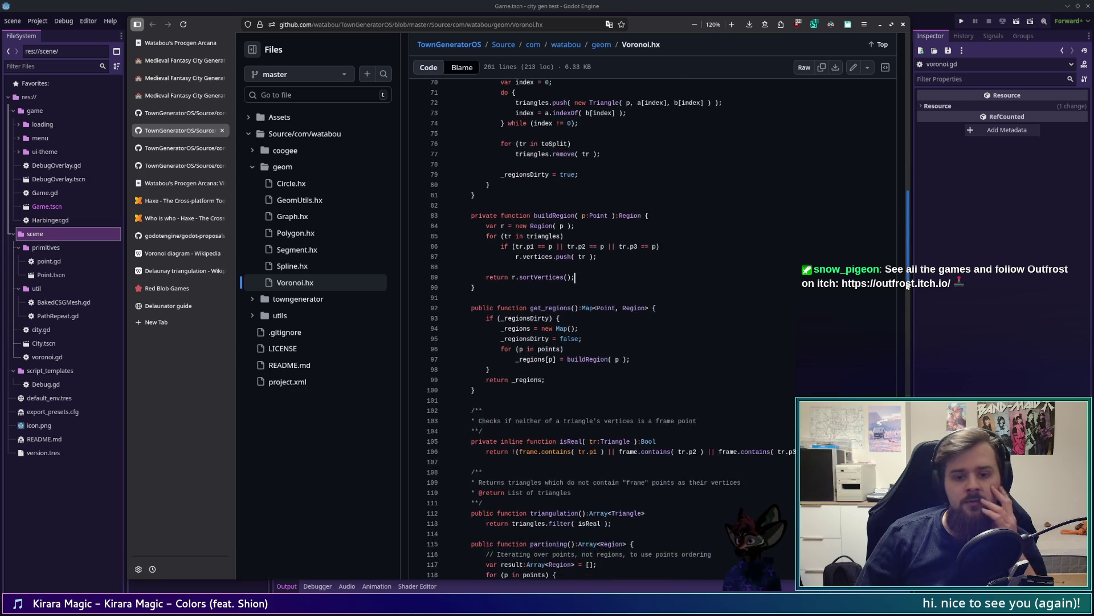
{"action": "scroll", "coordinate": [901, 354], "scroll_direction": "down", "scroll_amount": 3}
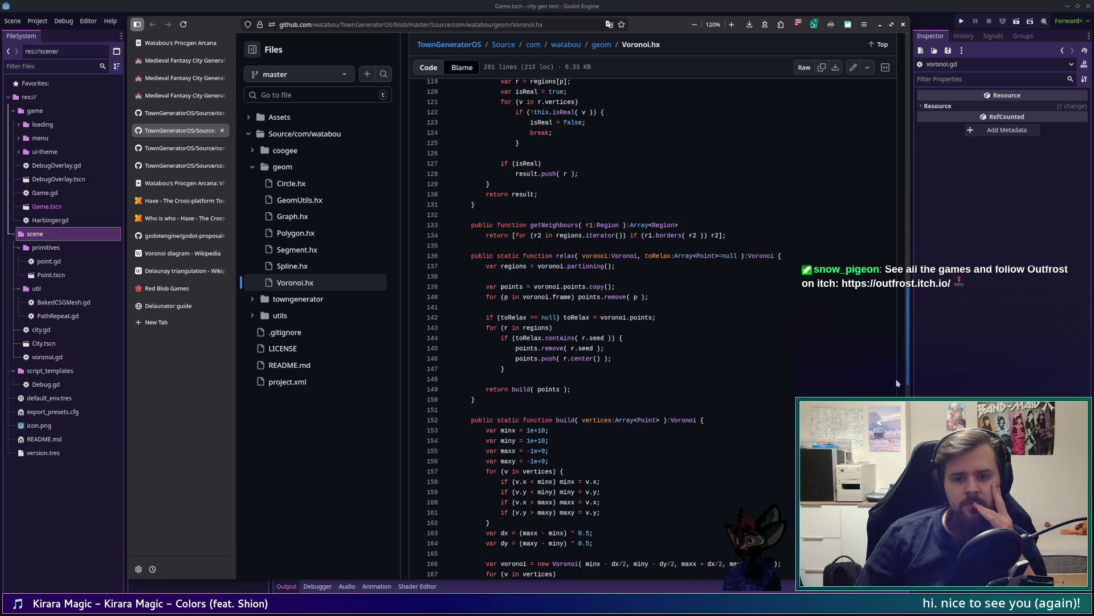
{"action": "scroll", "coordinate": [898, 383], "scroll_direction": "down", "scroll_amount": 5}
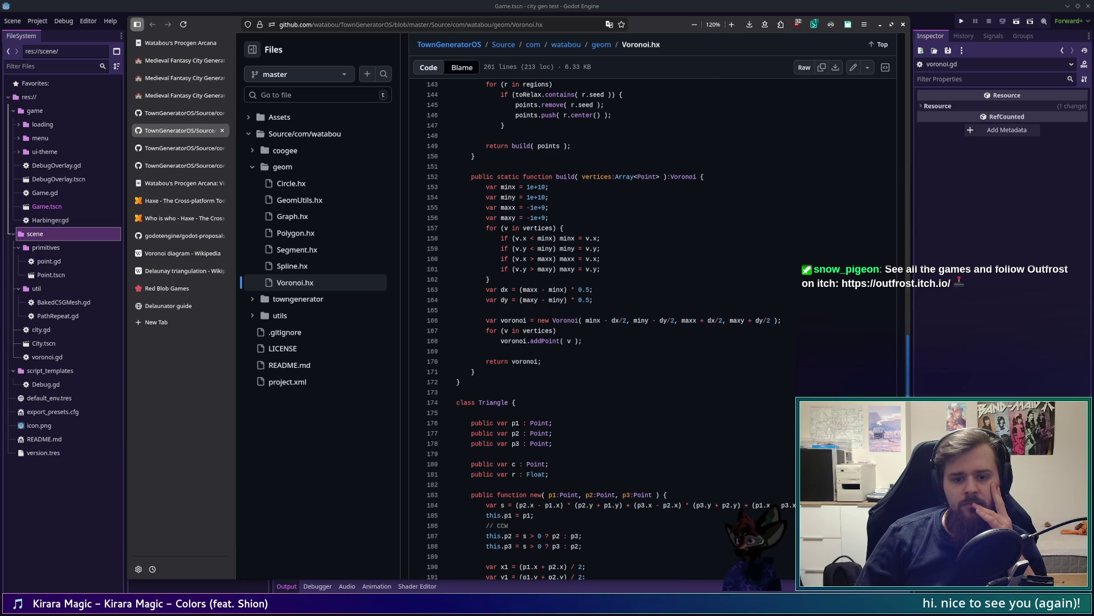
{"action": "scroll", "coordinate": [898, 383], "scroll_direction": "down", "scroll_amount": 10}
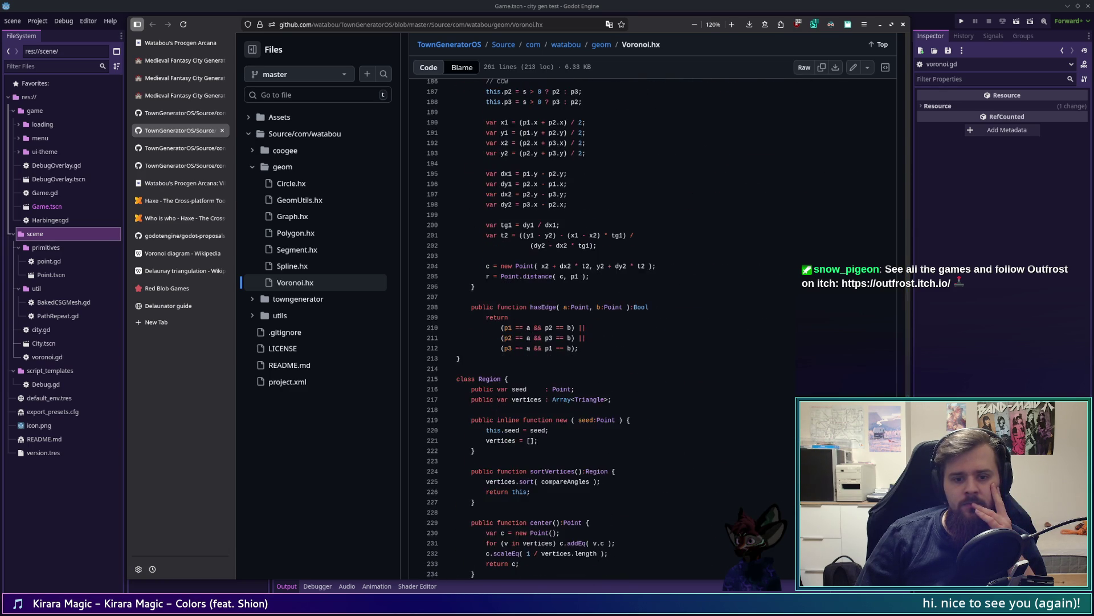
{"action": "scroll", "coordinate": [606, 327], "scroll_direction": "down", "scroll_amount": 1}
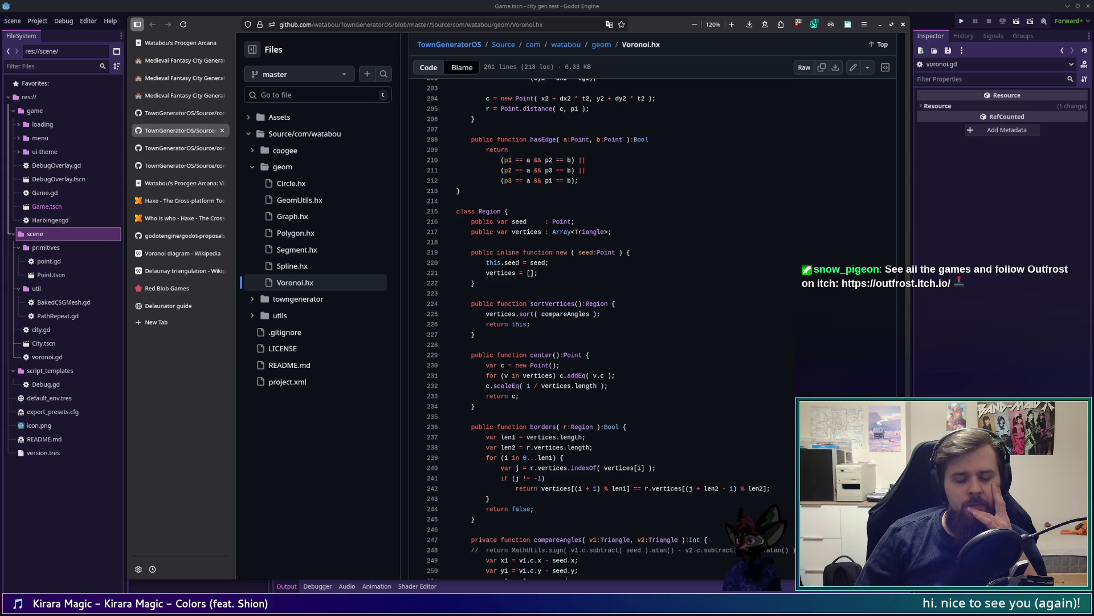
{"action": "scroll", "coordinate": [604, 330], "scroll_direction": "down", "scroll_amount": 3}
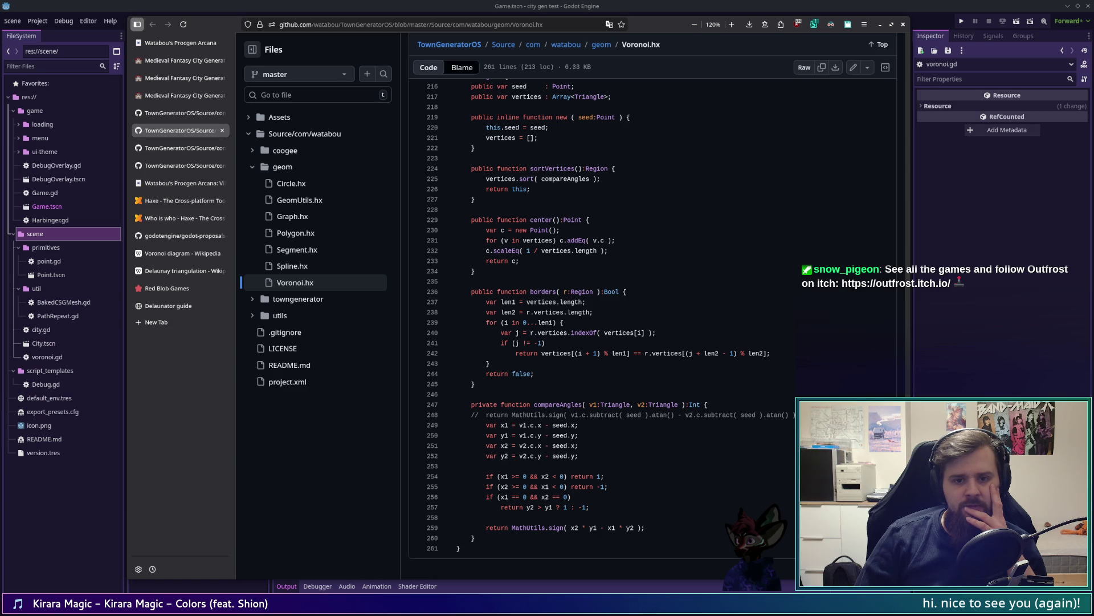
Re-read the Region class in Voronoi.hx, then bring isReal, triangulation and partitioning into view near line 98
{"action": "scroll", "coordinate": [599, 331], "scroll_direction": "up", "scroll_amount": 4}
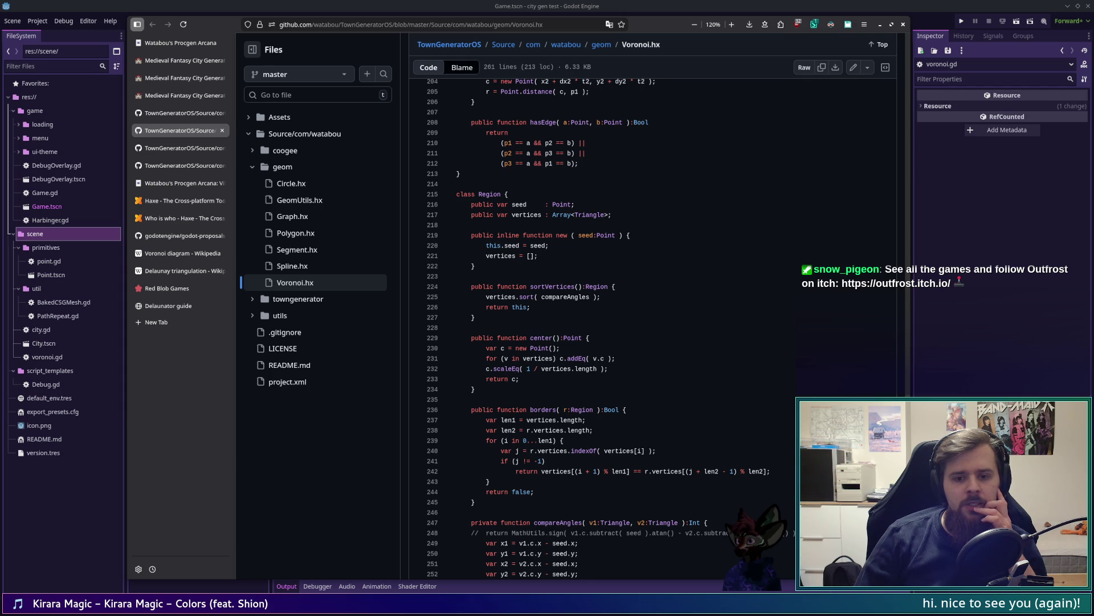
{"action": "scroll", "coordinate": [650, 328], "scroll_direction": "down", "scroll_amount": 1}
{"action": "scroll", "coordinate": [650, 328], "scroll_direction": "down", "scroll_amount": 1}
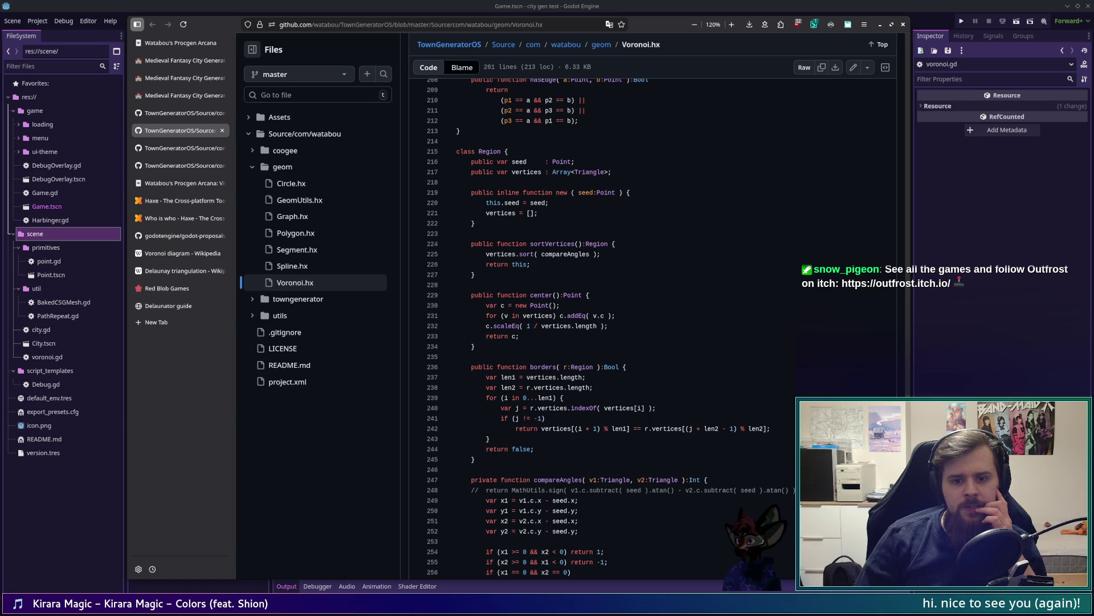
{"action": "scroll", "coordinate": [649, 327], "scroll_direction": "down", "scroll_amount": 2}
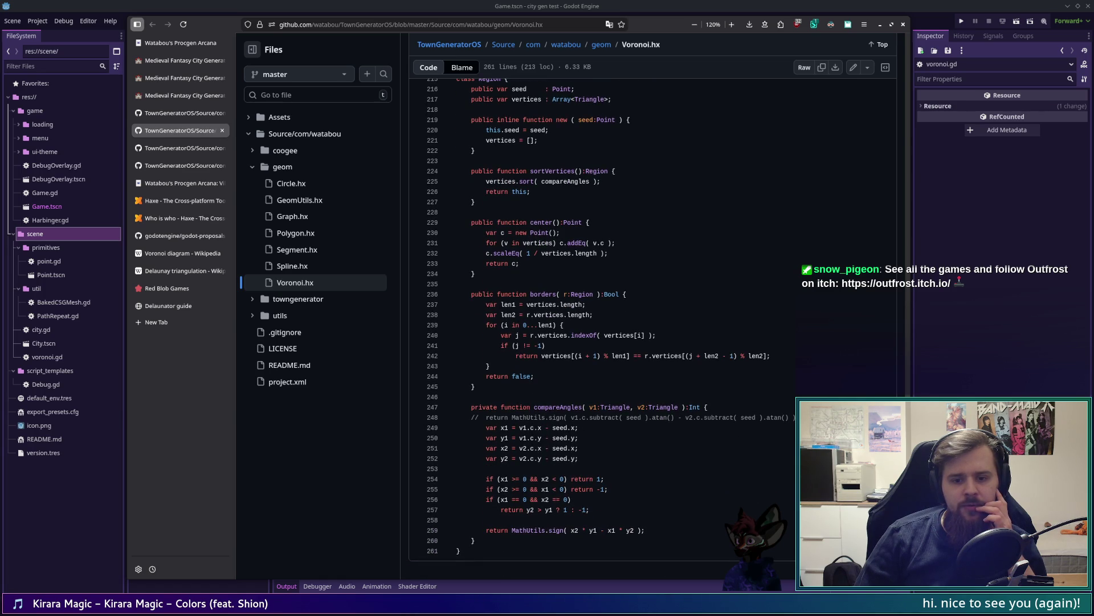
{"action": "scroll", "coordinate": [650, 328], "scroll_direction": "down", "scroll_amount": 1}
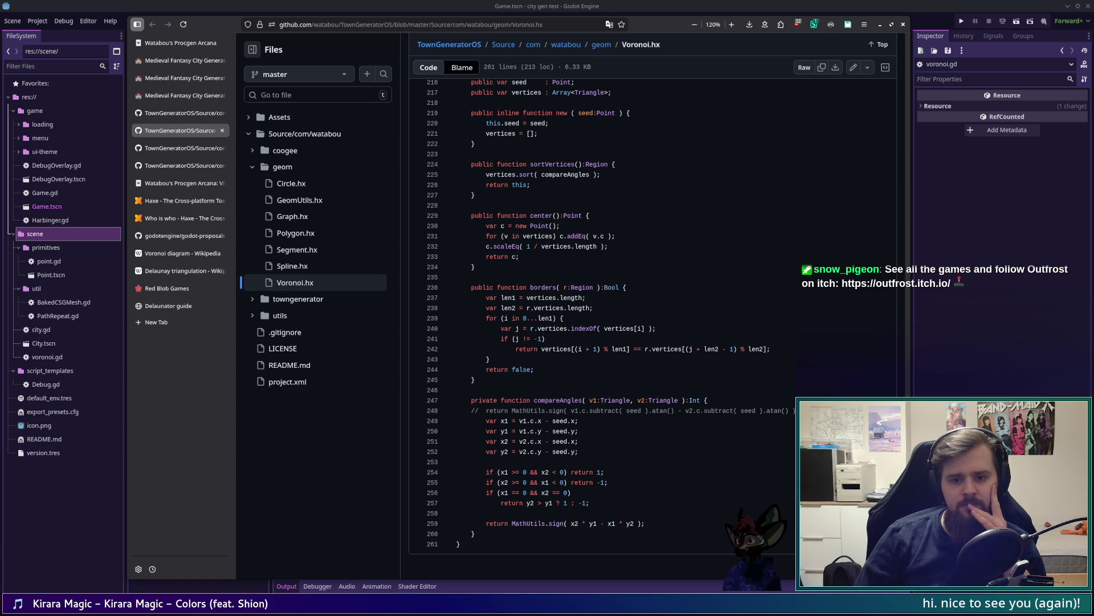
{"action": "scroll", "coordinate": [655, 314], "scroll_direction": "up", "scroll_amount": 4}
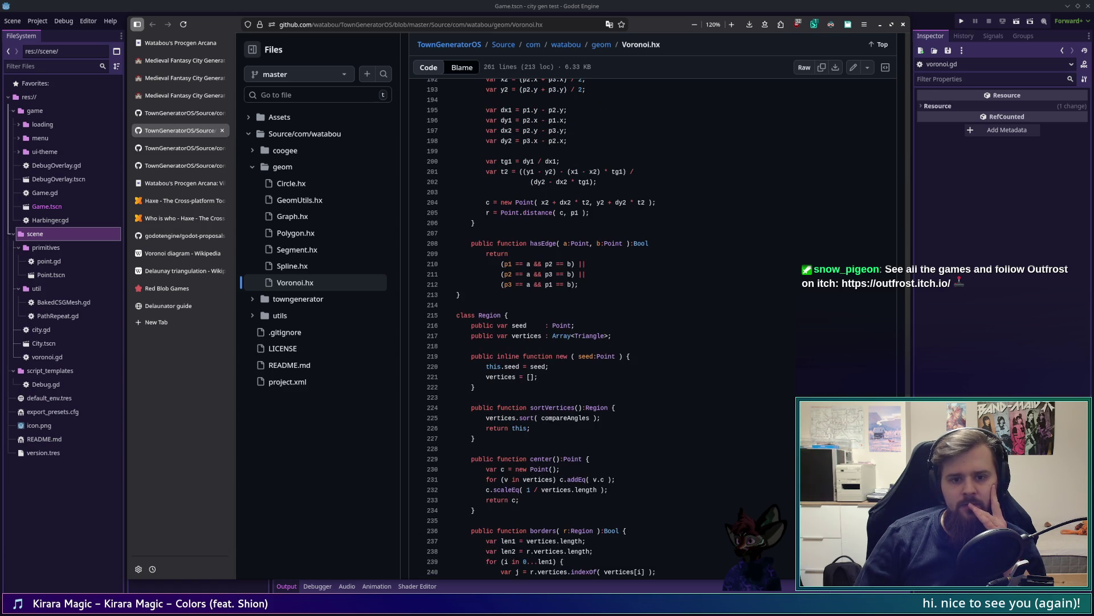
{"action": "scroll", "coordinate": [656, 314], "scroll_direction": "down", "scroll_amount": 4}
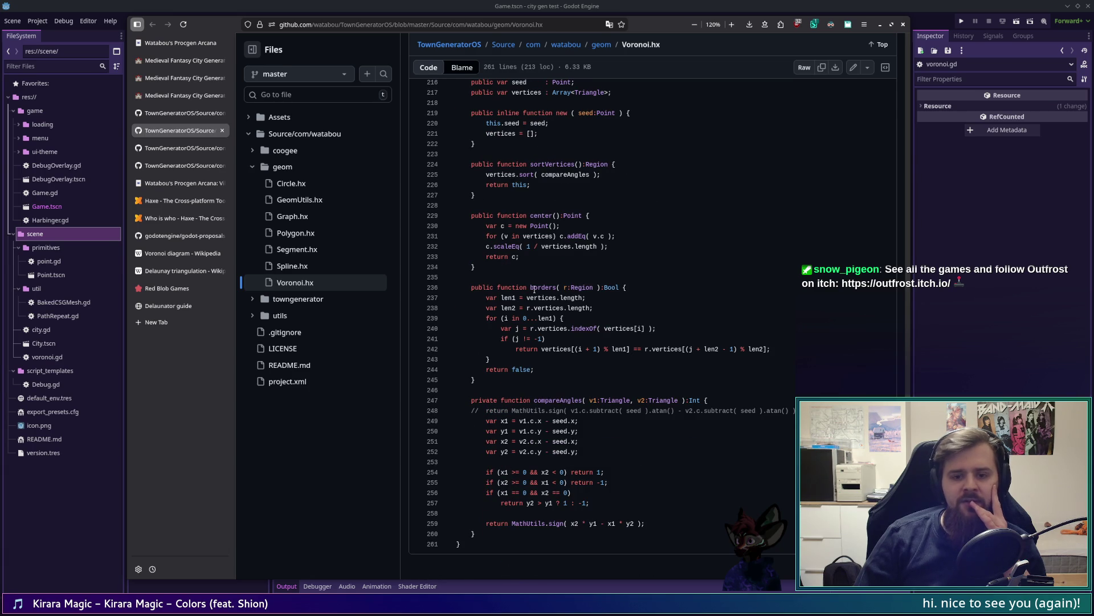
{"action": "scroll", "coordinate": [734, 490], "scroll_direction": "up", "scroll_amount": 2}
{"action": "scroll", "coordinate": [734, 489], "scroll_direction": "up", "scroll_amount": 1}
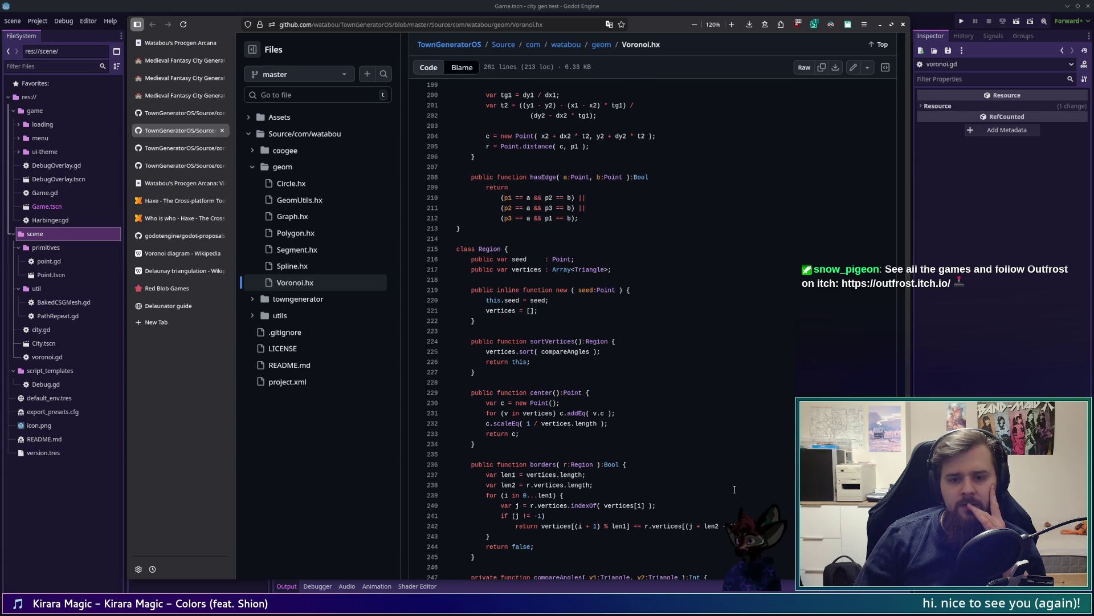
{"action": "scroll", "coordinate": [734, 489], "scroll_direction": "up", "scroll_amount": 3}
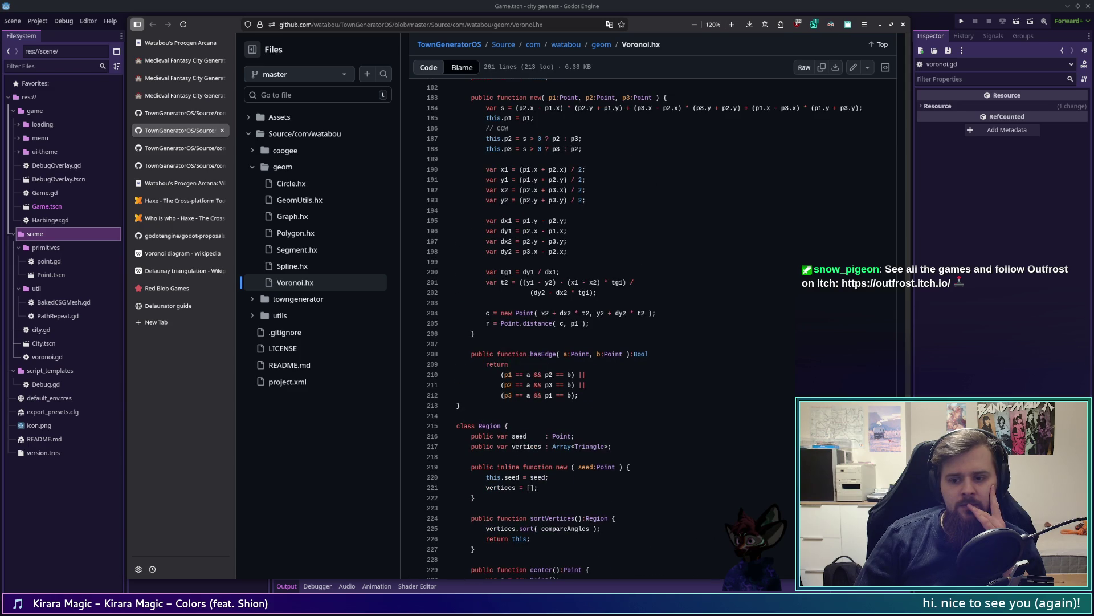
{"action": "left_click_drag", "start_coordinate": [908, 473], "coordinate": [909, 312]}
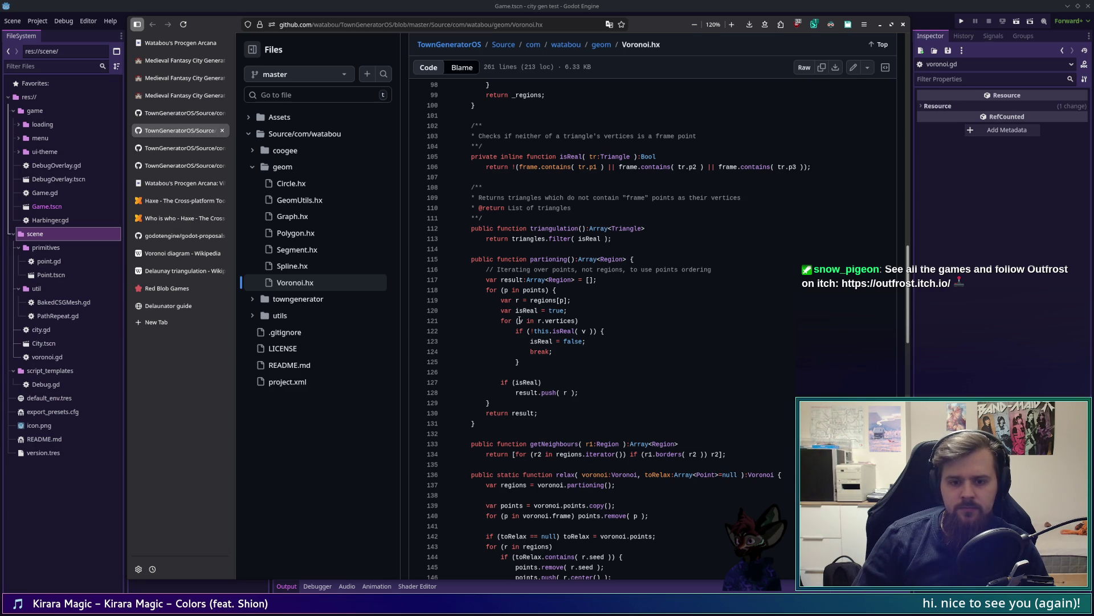
Briefly highlight the isReal = true line in partitioning, scroll up toward line 81, and bring down the bot log terminal
{"action": "left_click_drag", "start_coordinate": [503, 310], "coordinate": [570, 310]}
{"action": "left_click", "coordinate": [573, 309]}
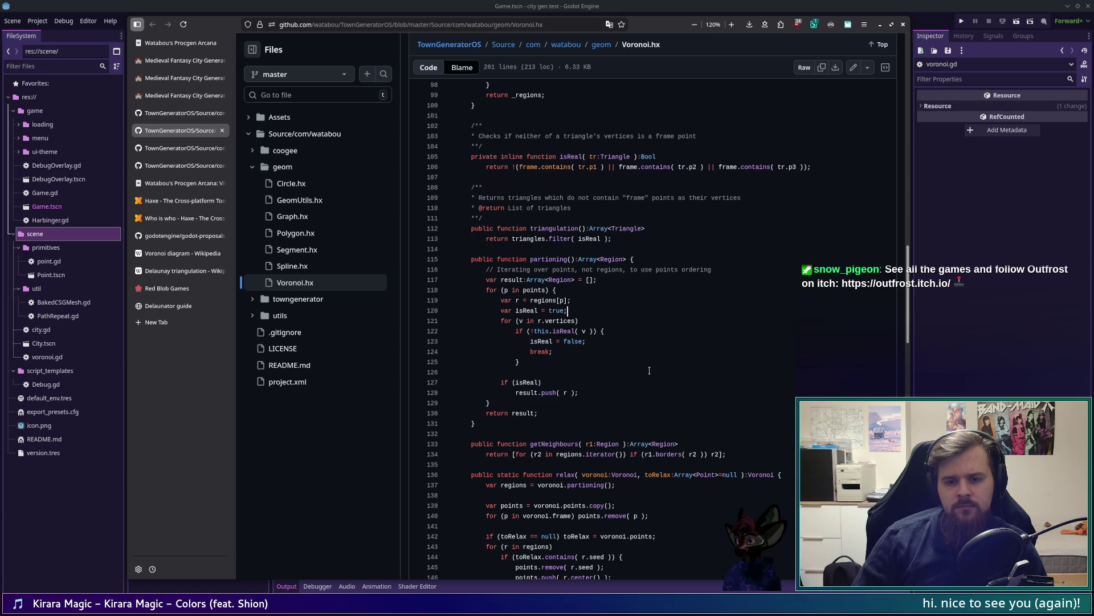
{"action": "scroll", "coordinate": [649, 370], "scroll_direction": "up", "scroll_amount": 3}
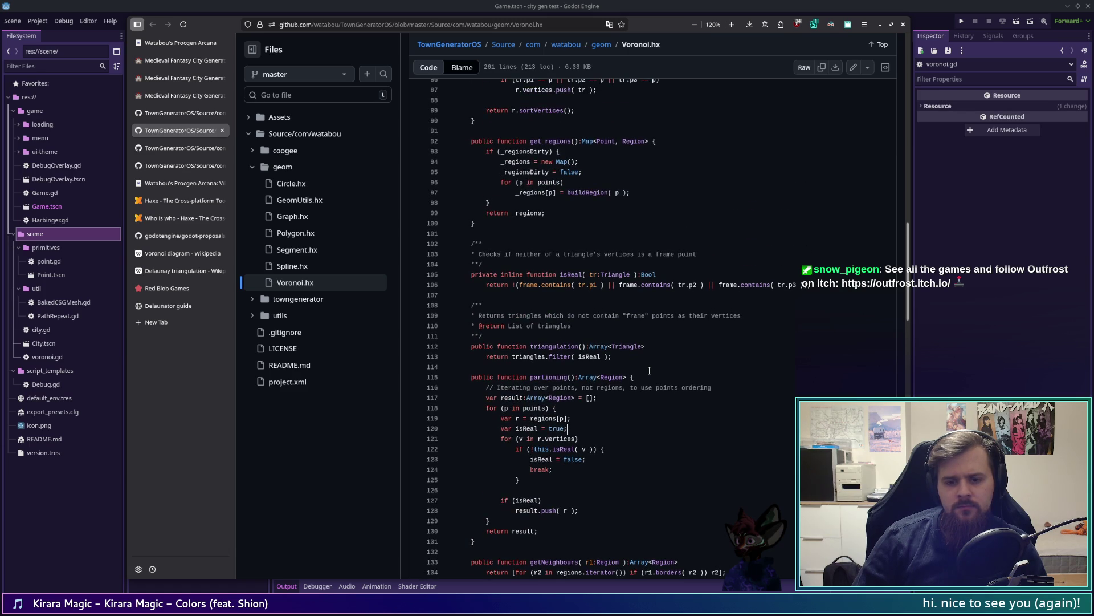
{"action": "scroll", "coordinate": [649, 371], "scroll_direction": "up", "scroll_amount": 3}
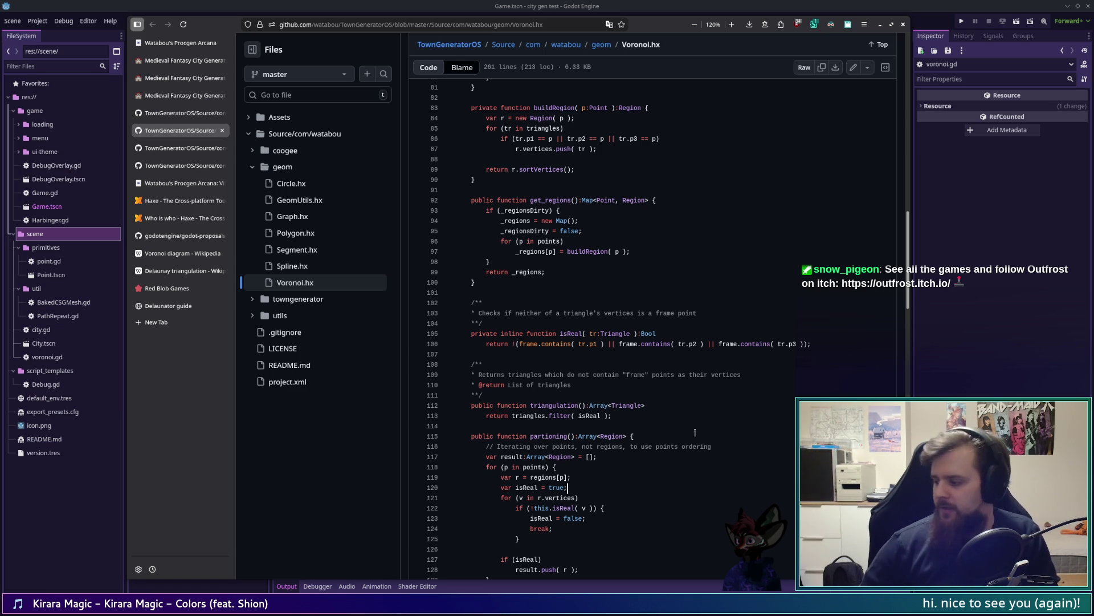
{"action": "key", "text": "F12"}
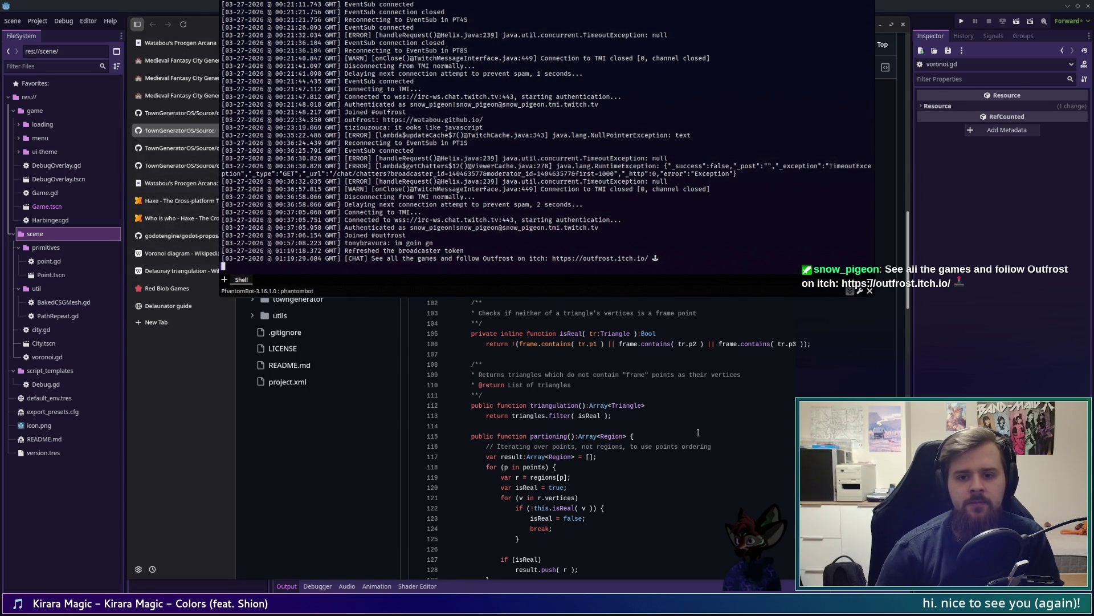
Hide the bot log terminal, scroll Voronoi.hx to addPoint, then switch to the Delaunator guide page
{"action": "key", "text": "F12"}
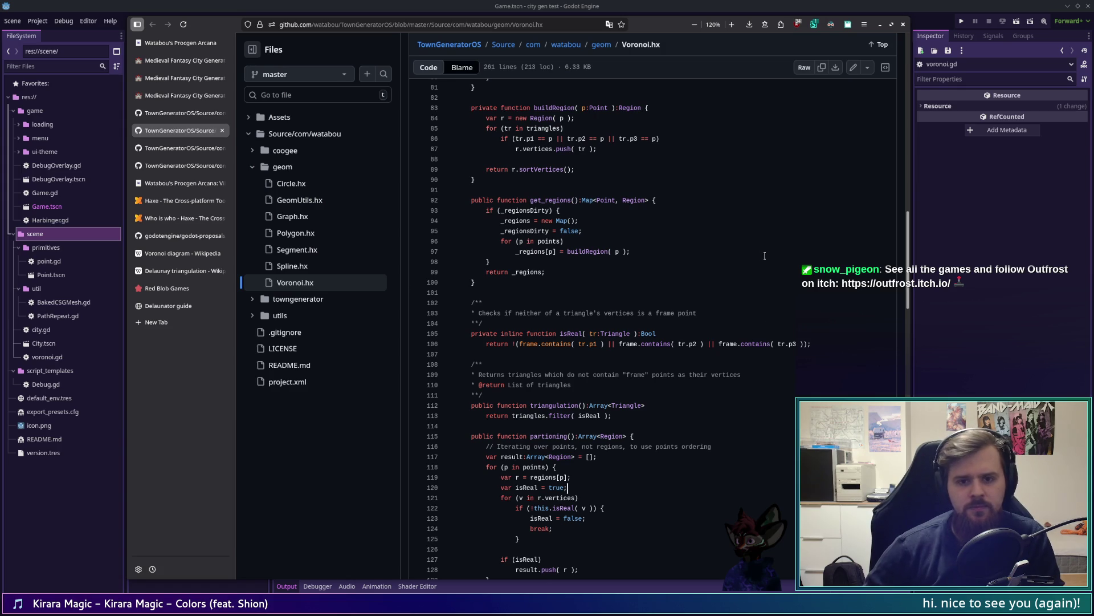
{"action": "scroll", "coordinate": [759, 259], "scroll_direction": "up", "scroll_amount": 5}
{"action": "scroll", "coordinate": [759, 262], "scroll_direction": "up", "scroll_amount": 4}
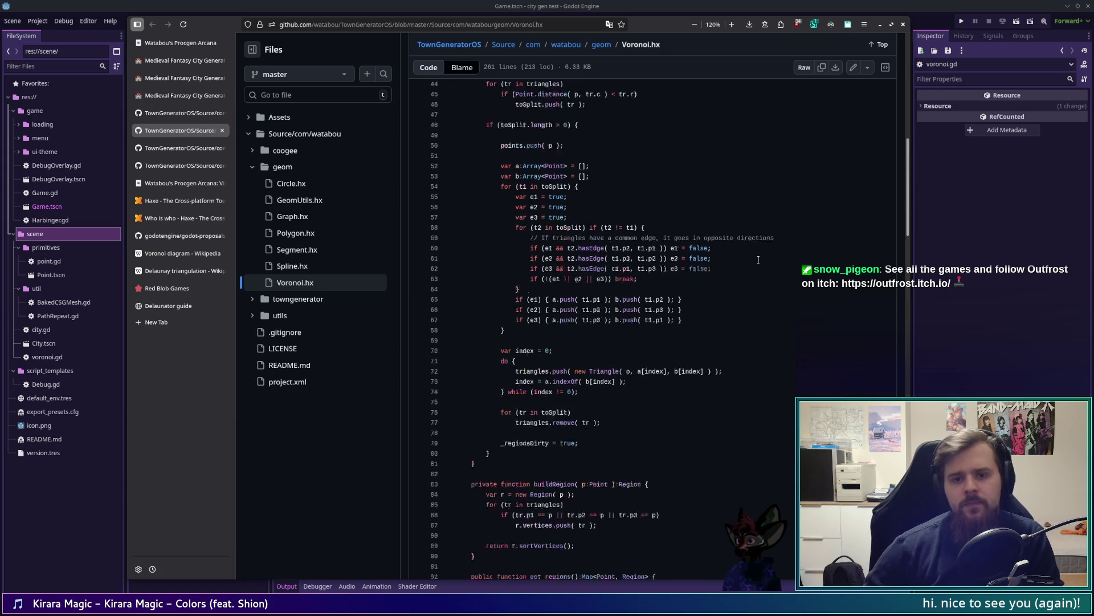
{"action": "scroll", "coordinate": [758, 259], "scroll_direction": "down", "scroll_amount": 3}
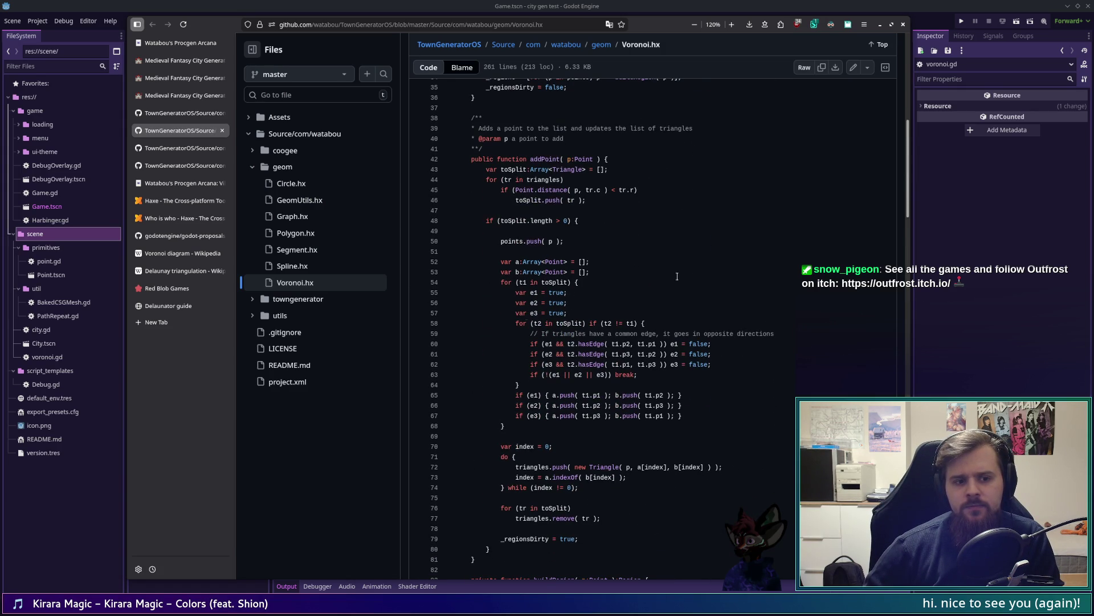
{"action": "left_click", "coordinate": [182, 307]}
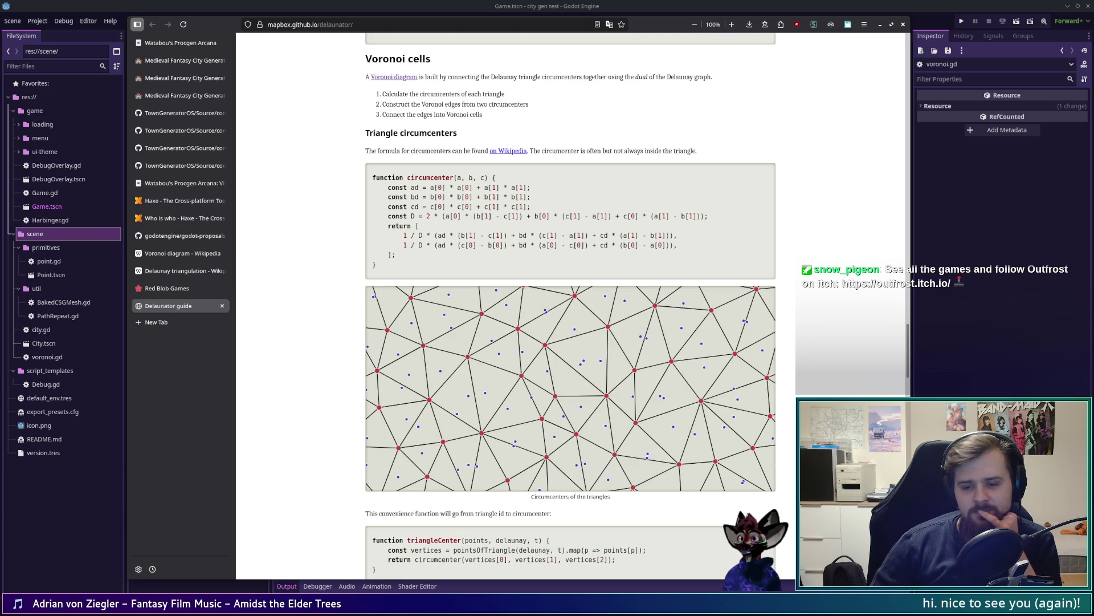
{"action": "scroll", "coordinate": [570, 308], "scroll_direction": "down", "scroll_amount": 2}
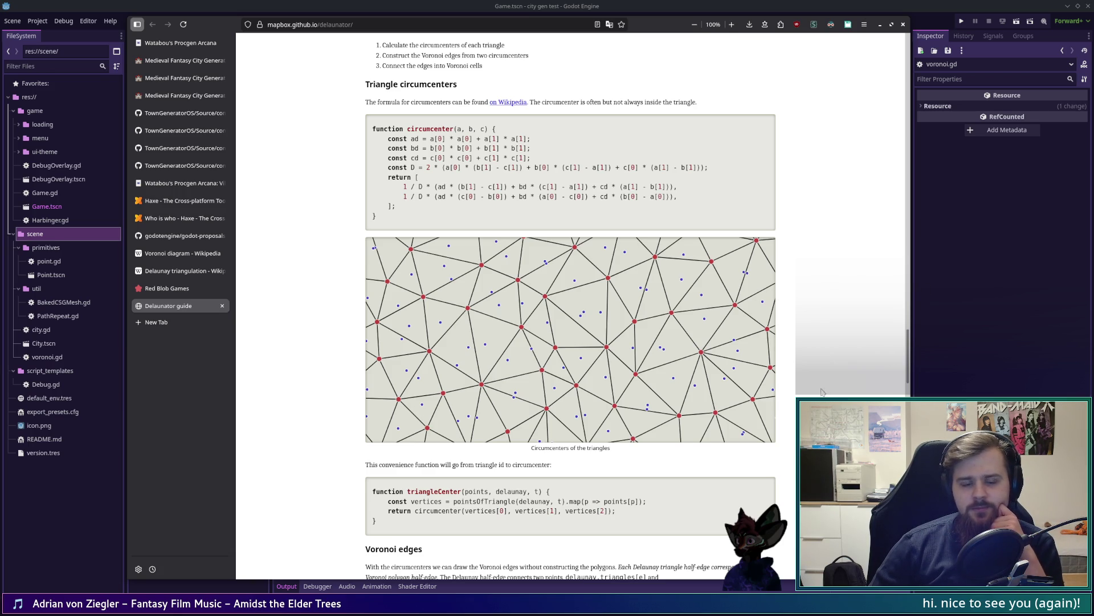
Glance at Model.hx and Graph.hx, then return to Voronoi.hx at its constructor and addPoint
{"action": "left_click", "coordinate": [179, 133]}
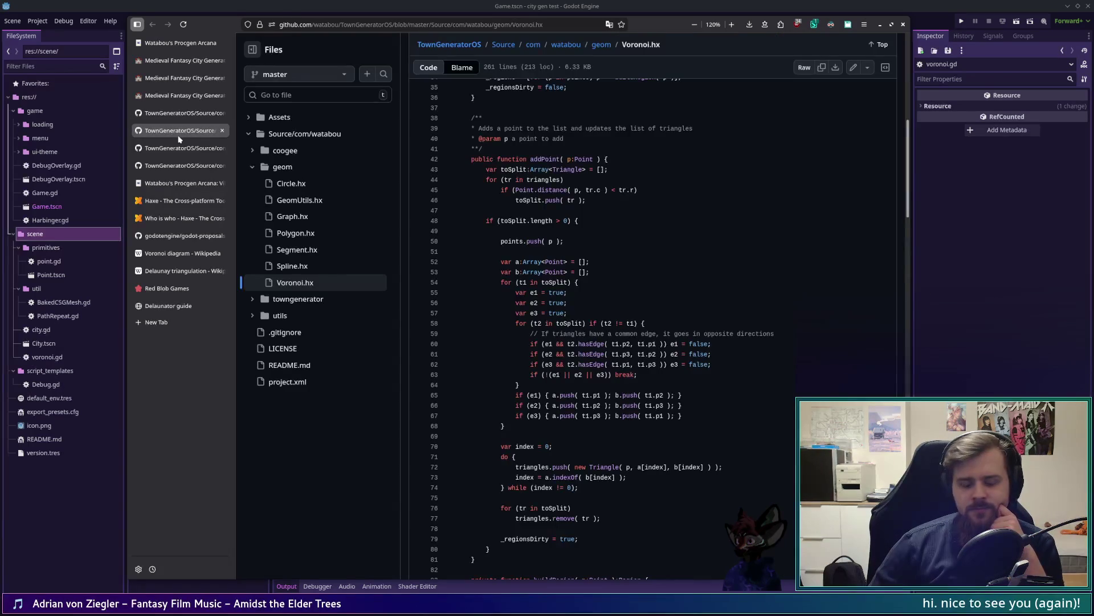
{"action": "left_click", "coordinate": [185, 115]}
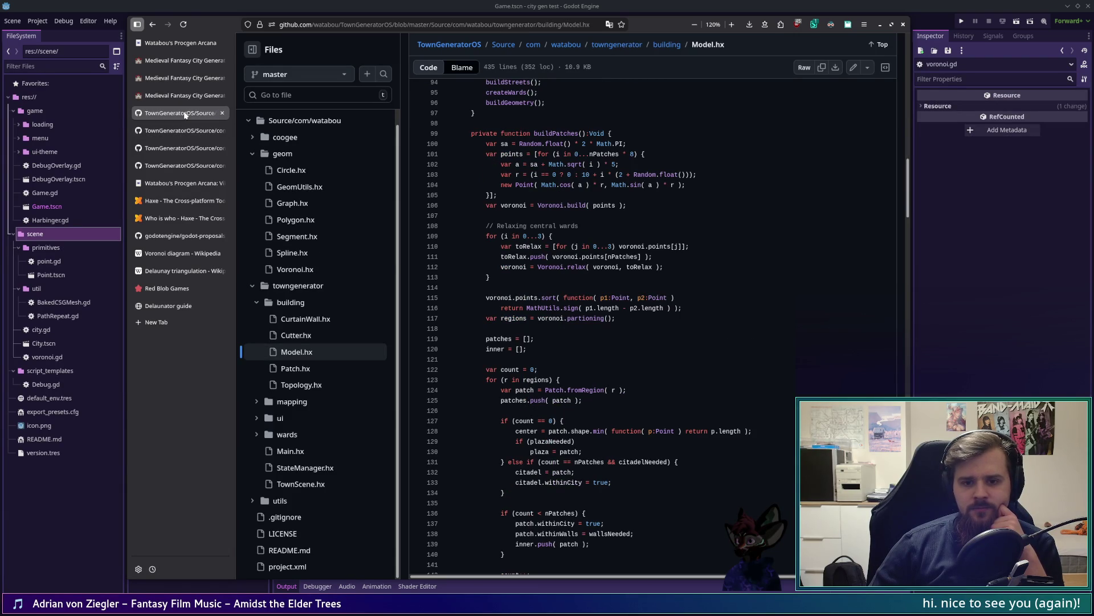
{"action": "left_click", "coordinate": [208, 149]}
{"action": "left_click", "coordinate": [197, 166]}
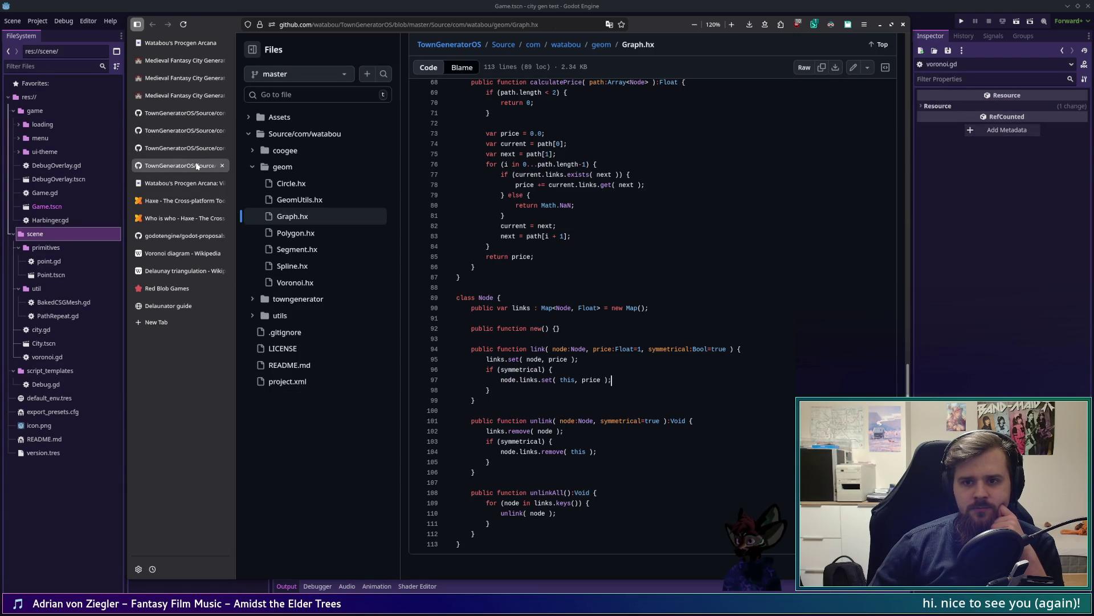
{"action": "left_click", "coordinate": [191, 132]}
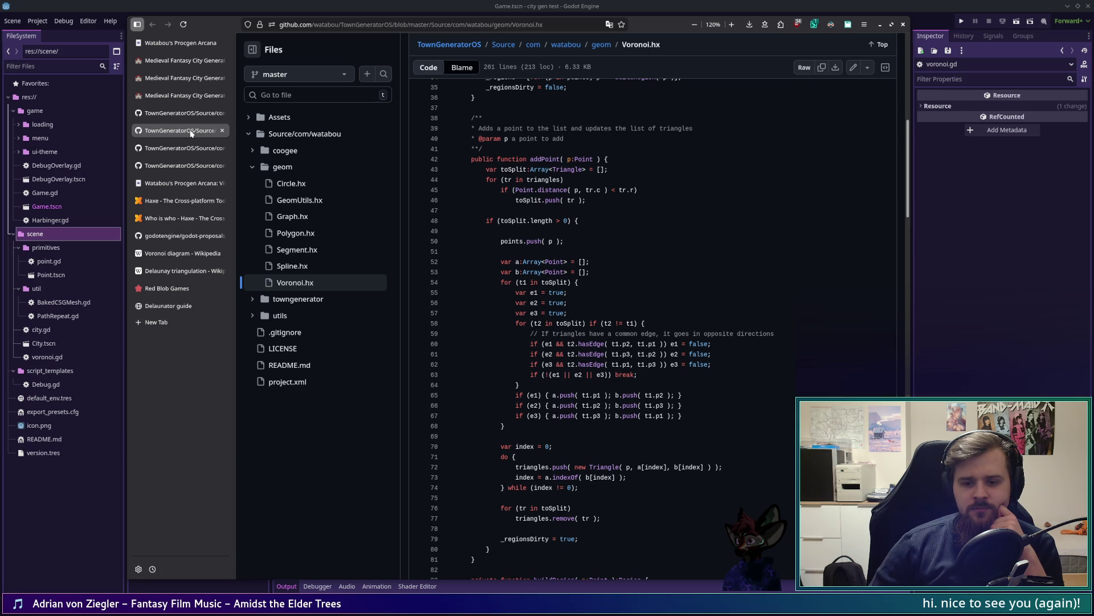
{"action": "scroll", "coordinate": [697, 302], "scroll_direction": "up", "scroll_amount": 3}
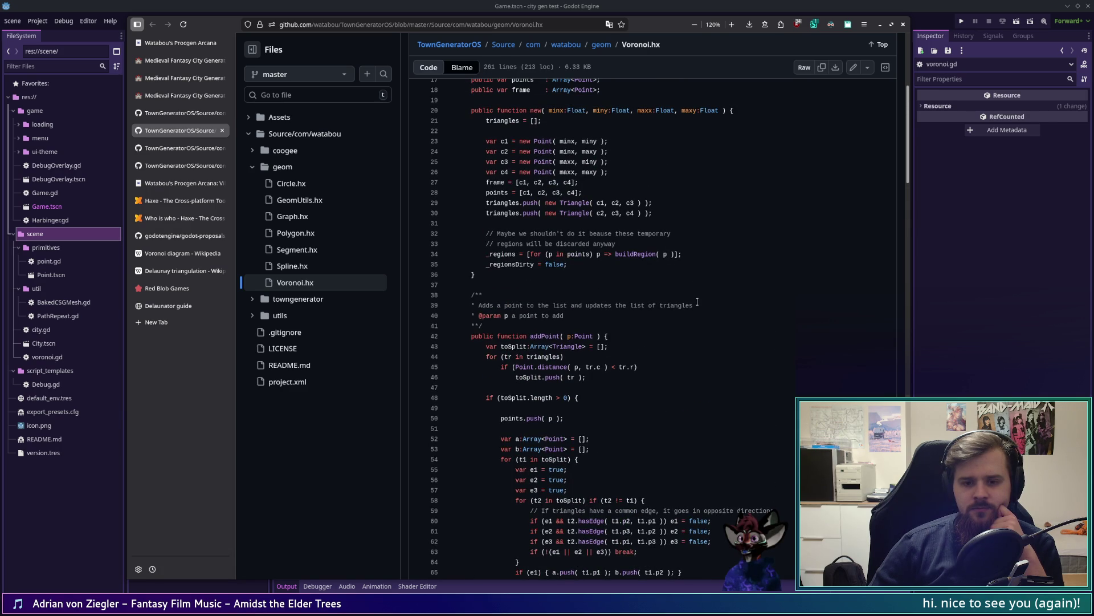
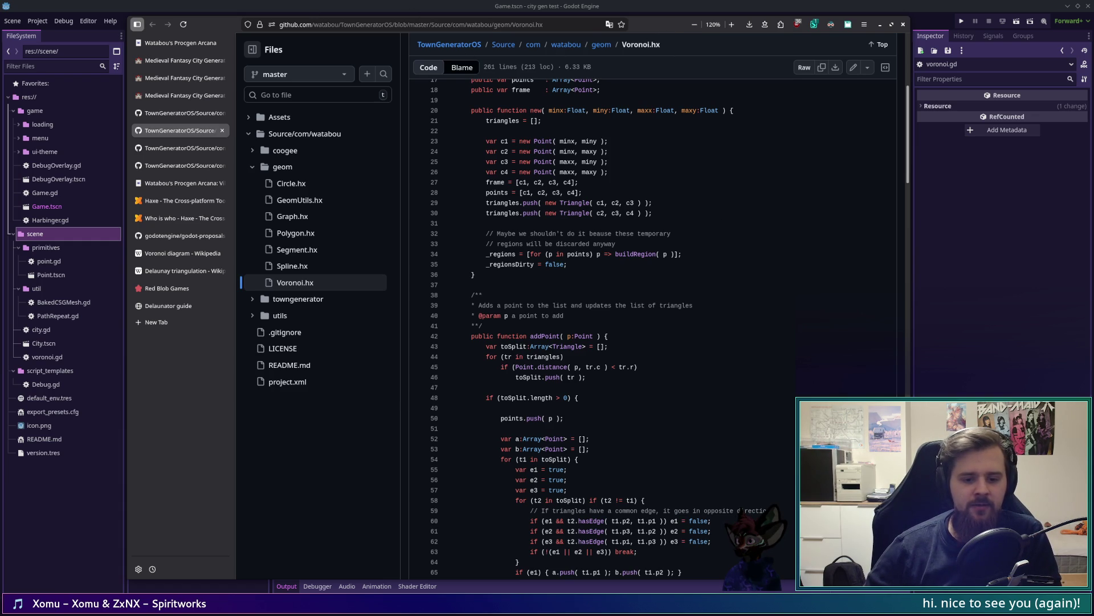
Select and review the buildRegion function in Voronoi.hx
{"action": "left_click_drag", "start_coordinate": [462, 581], "coordinate": [460, 580]}
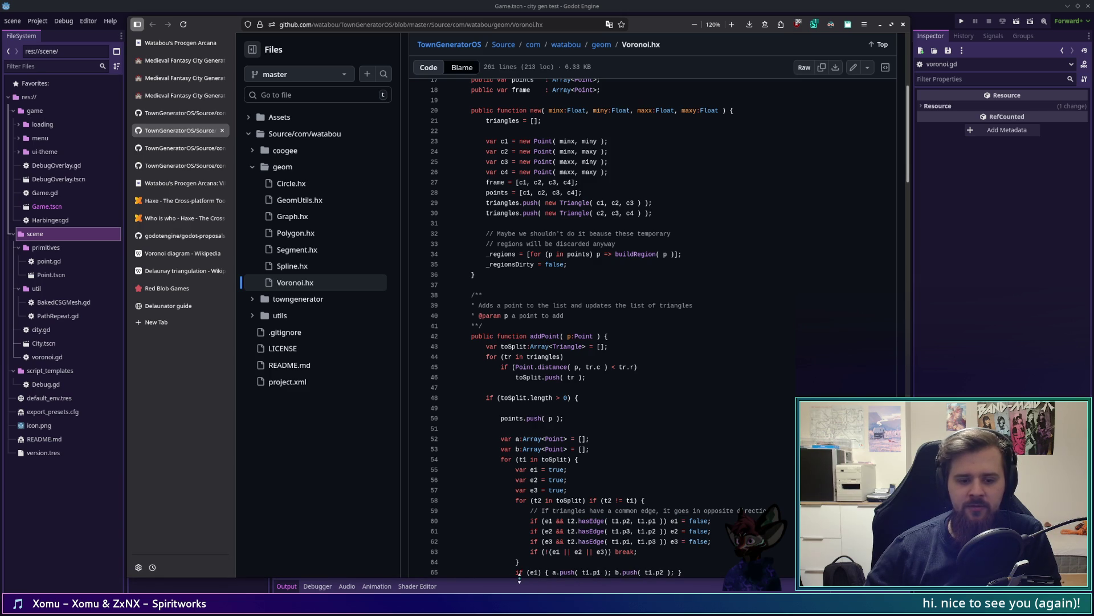
{"action": "left_click_drag", "start_coordinate": [520, 578], "coordinate": [515, 578]}
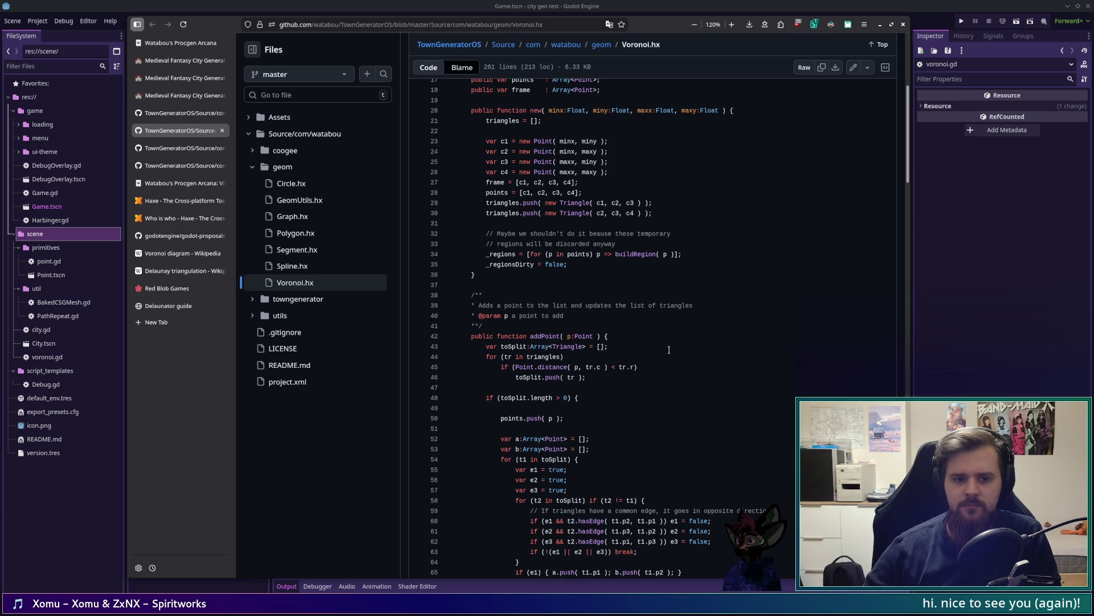
{"action": "scroll", "coordinate": [657, 343], "scroll_direction": "up", "scroll_amount": 5}
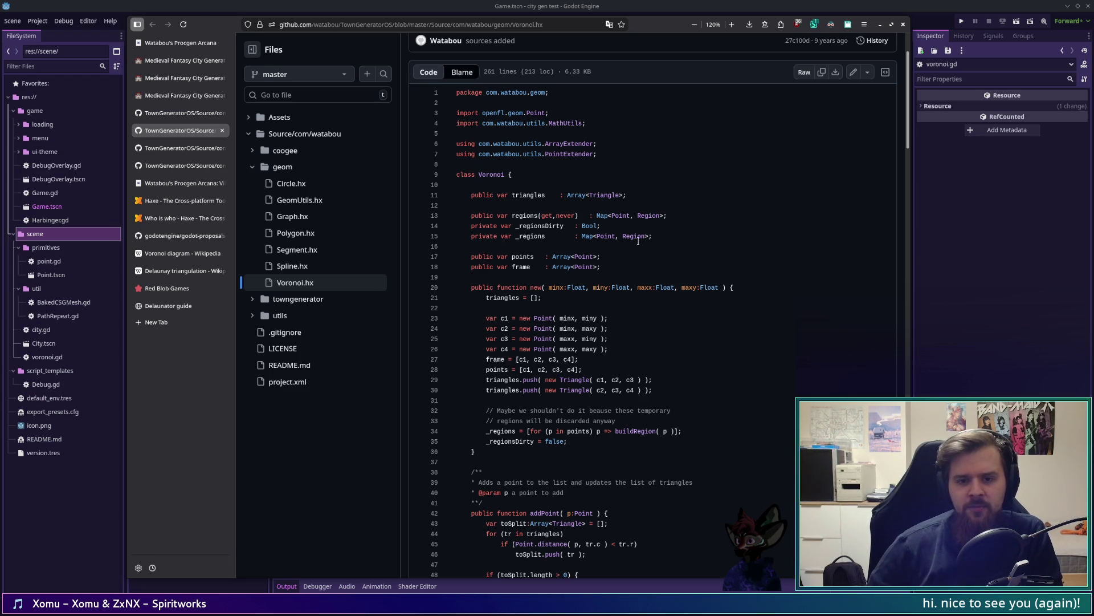
{"action": "mouse_move", "coordinate": [907, 109]}
{"action": "left_mouse_down"}
{"action": "mouse_move", "coordinate": [894, 365]}
{"action": "mouse_move", "coordinate": [878, 339]}
{"action": "left_mouse_up"}
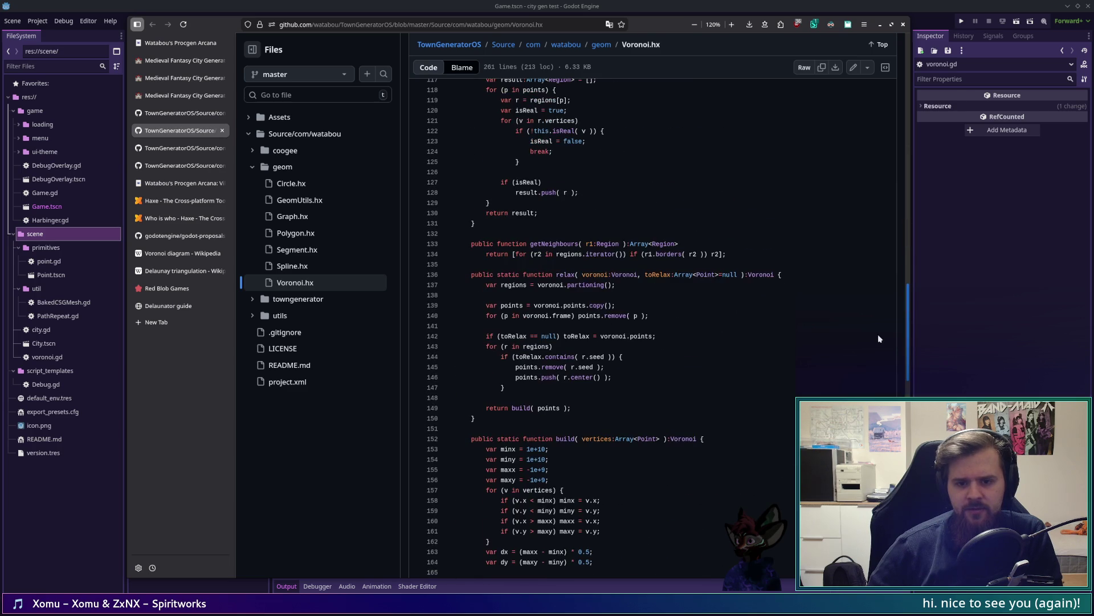
{"action": "scroll", "coordinate": [878, 339], "scroll_direction": "down", "scroll_amount": 15}
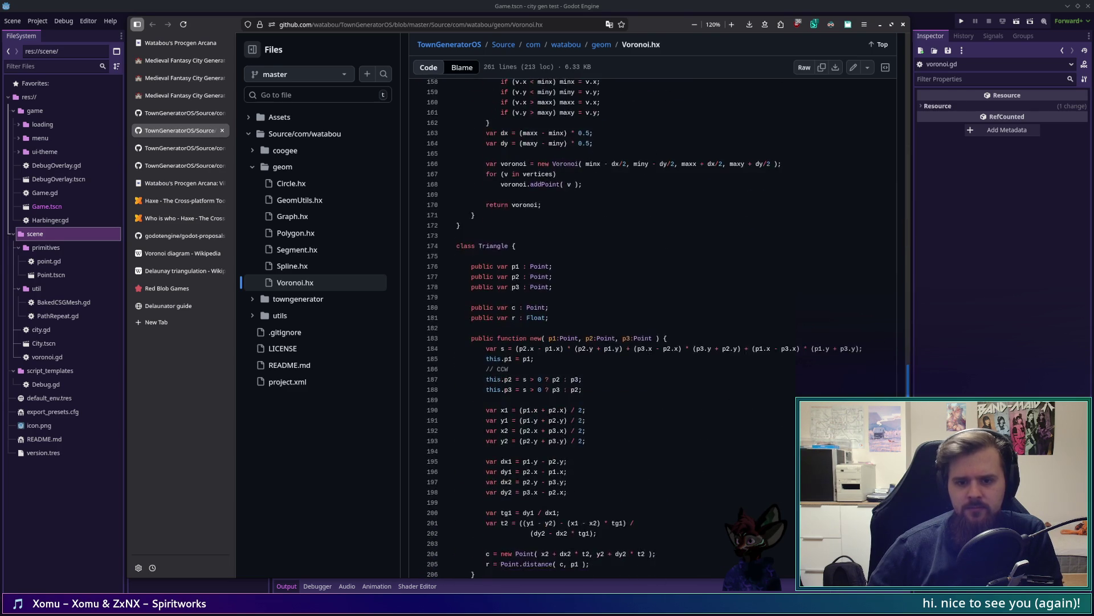
{"action": "scroll", "coordinate": [867, 286], "scroll_direction": "up", "scroll_amount": 19}
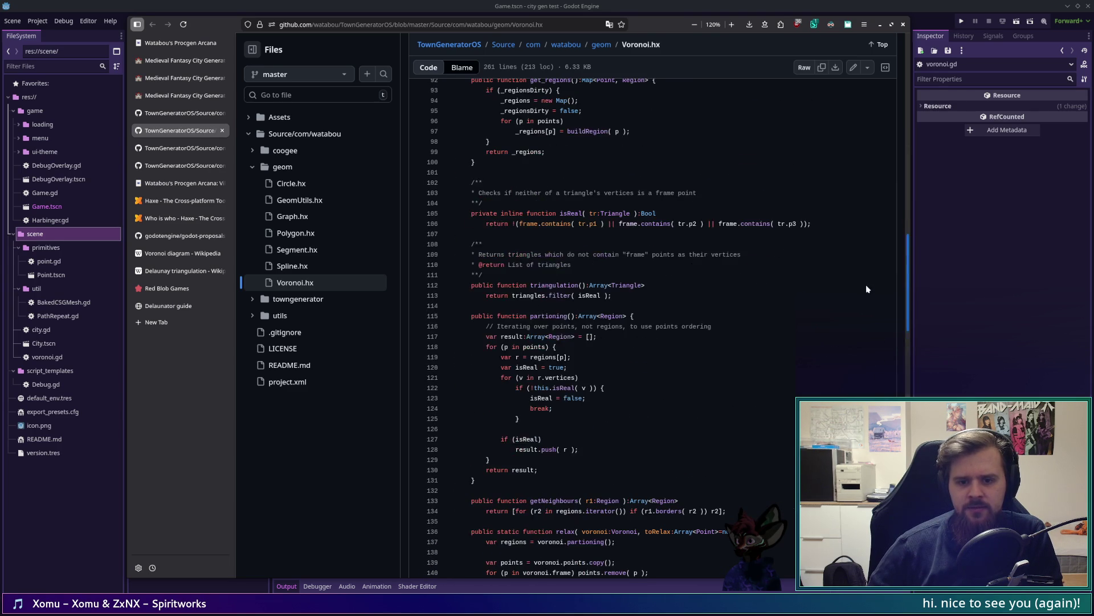
{"action": "scroll", "coordinate": [864, 268], "scroll_direction": "up", "scroll_amount": 5}
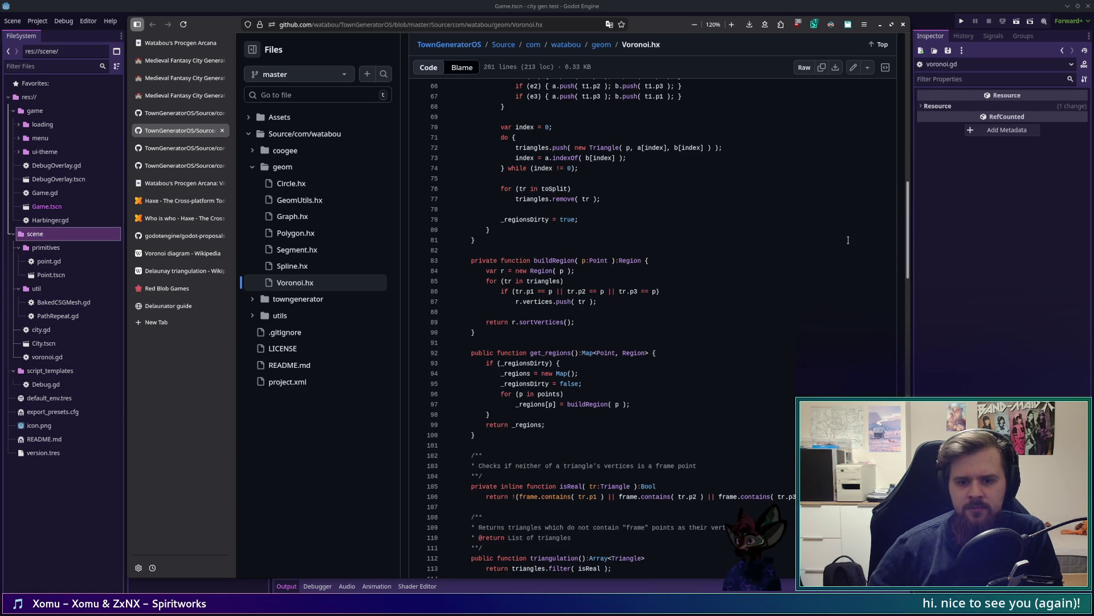
{"action": "left_click", "coordinate": [442, 251]}
{"action": "left_click_drag", "start_coordinate": [520, 256], "coordinate": [515, 258]}
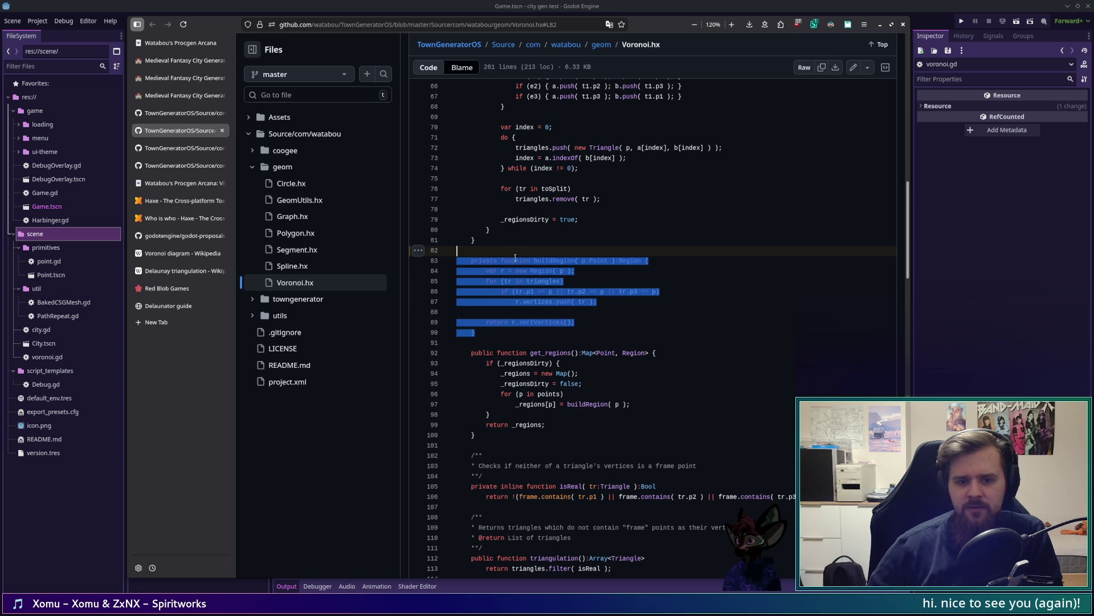
{"action": "left_click", "coordinate": [274, 512]}
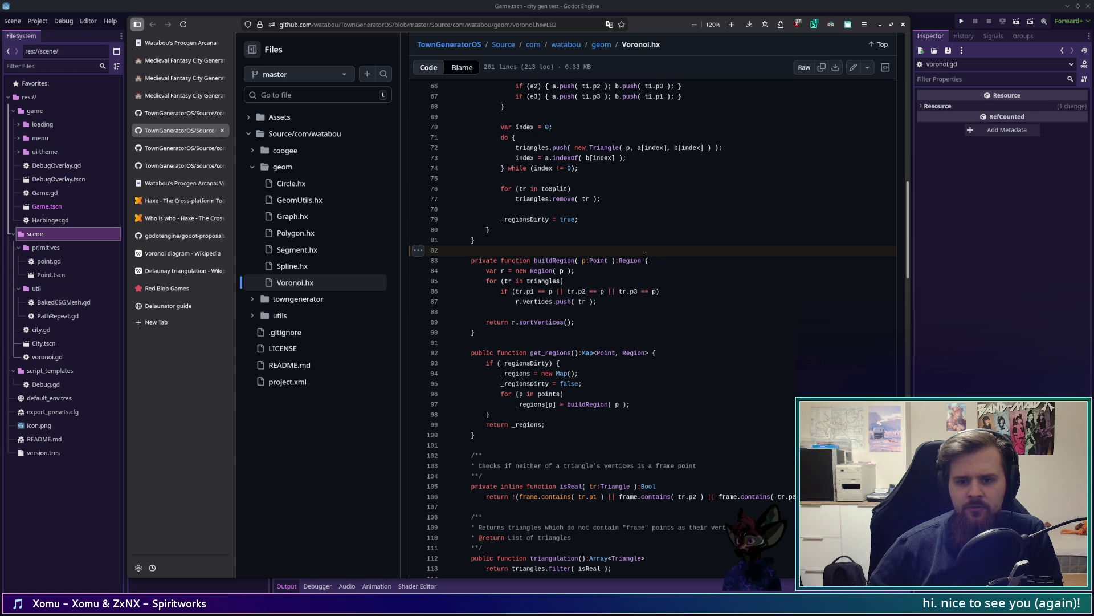
Review the constructor's initial frame triangle setup lines, then return to the Godot editor
{"action": "left_click_drag", "start_coordinate": [909, 258], "coordinate": [909, 237]}
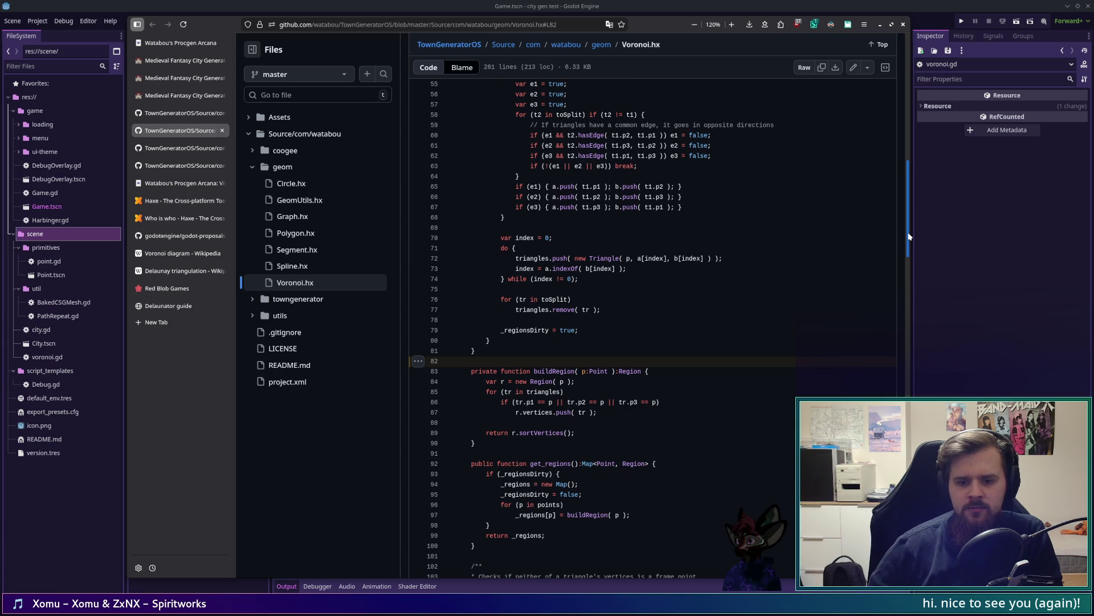
{"action": "left_click_drag", "start_coordinate": [909, 237], "coordinate": [909, 222]}
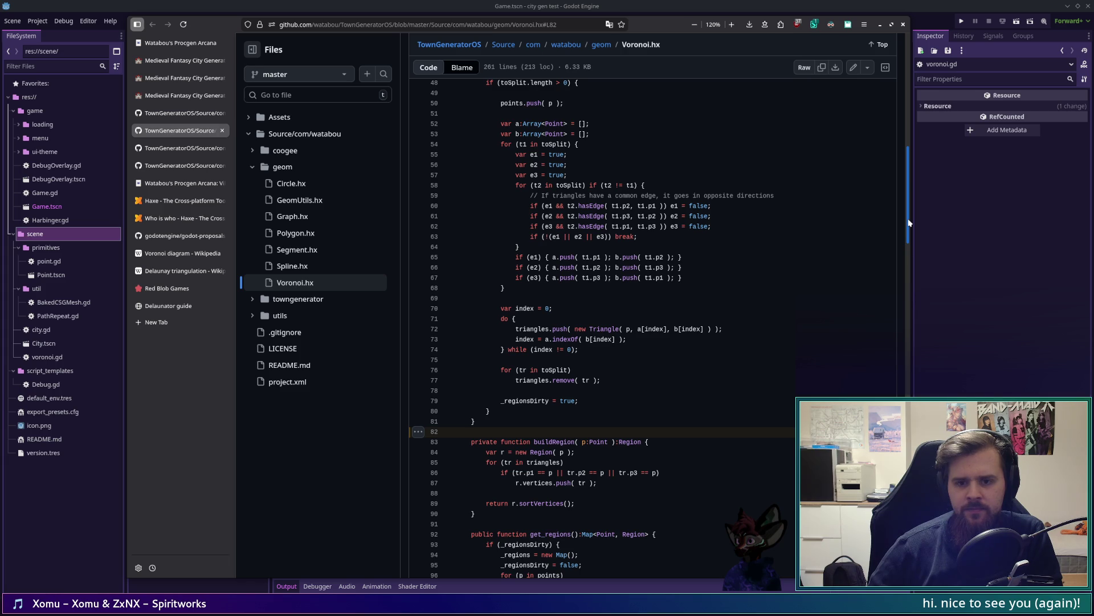
{"action": "mouse_move", "coordinate": [909, 223]}
{"action": "left_mouse_down"}
{"action": "mouse_move", "coordinate": [904, 135]}
{"action": "mouse_move", "coordinate": [906, 191]}
{"action": "left_mouse_up"}
{"action": "scroll", "coordinate": [661, 419], "scroll_direction": "up", "scroll_amount": 4}
{"action": "scroll", "coordinate": [661, 420], "scroll_direction": "up", "scroll_amount": 3}
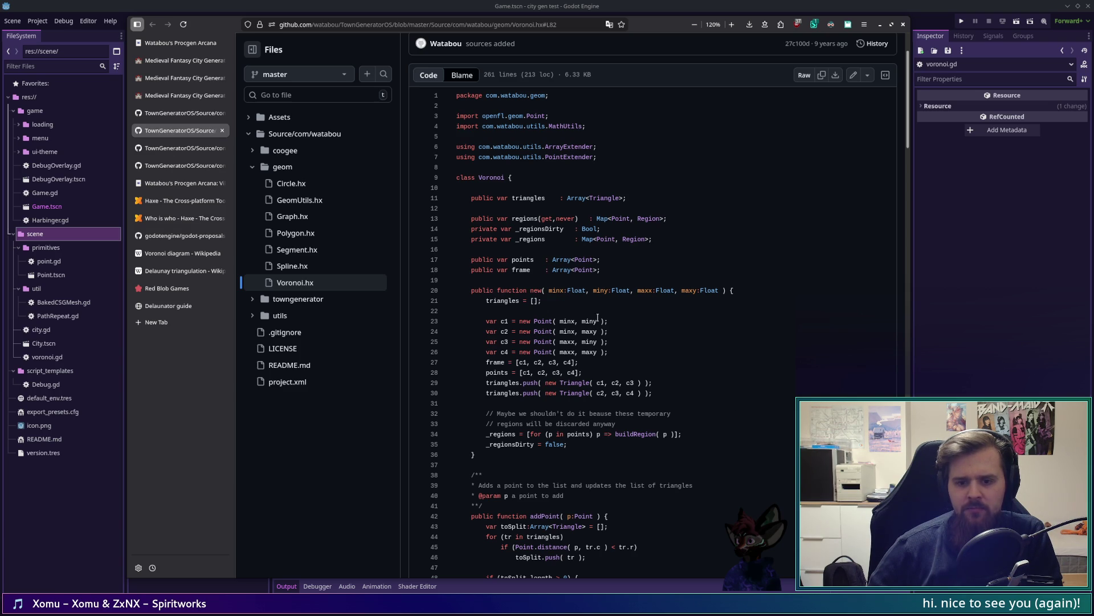
{"action": "mouse_move", "coordinate": [459, 311]}
{"action": "left_mouse_down"}
{"action": "mouse_move", "coordinate": [609, 352]}
{"action": "mouse_move", "coordinate": [656, 394]}
{"action": "left_mouse_up"}
{"action": "left_click", "coordinate": [678, 398]}
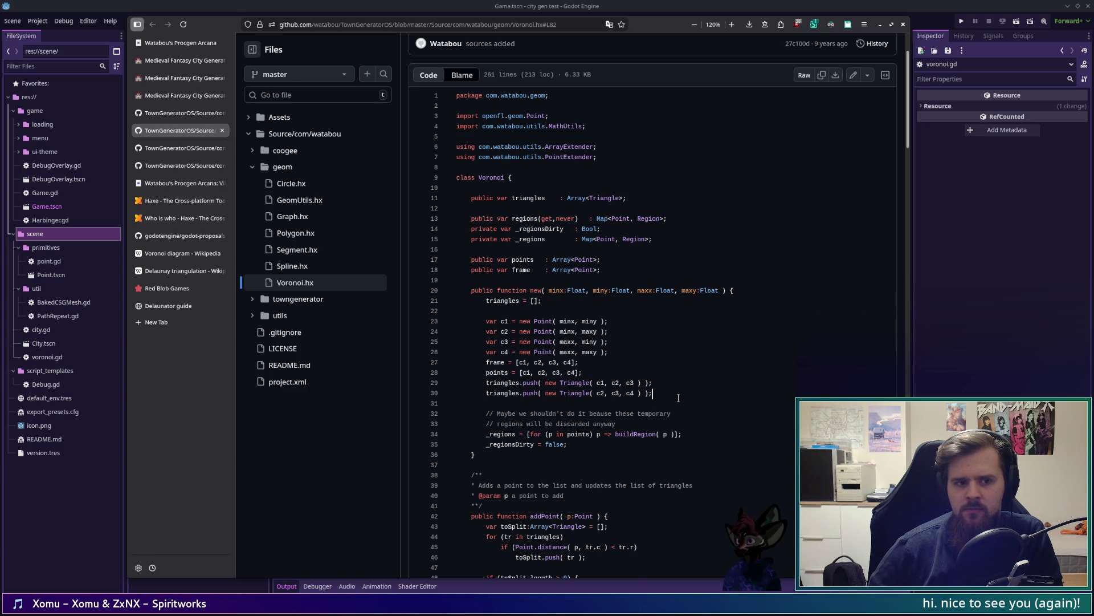
{"action": "key", "text": "alt+Tab"}
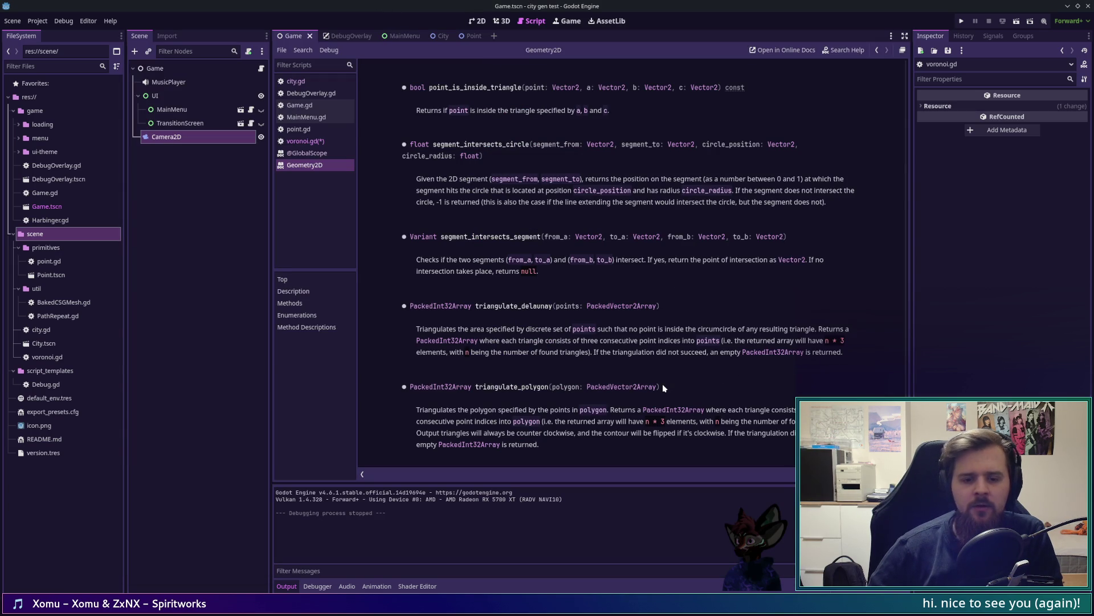
{"action": "left_click_drag", "start_coordinate": [471, 352], "coordinate": [591, 352]}
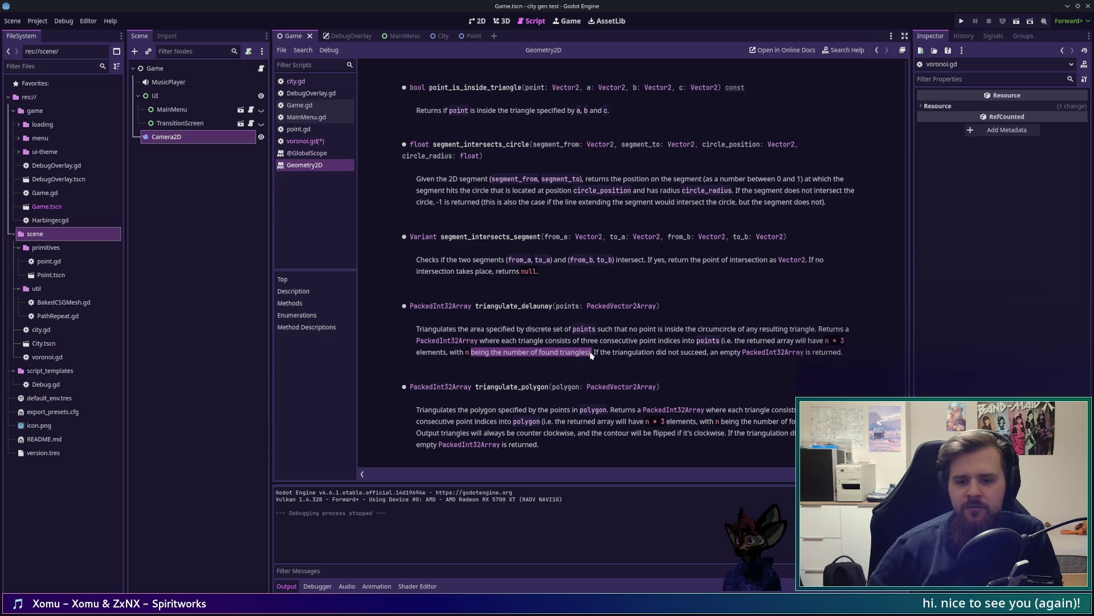
{"action": "left_click", "coordinate": [617, 357]}
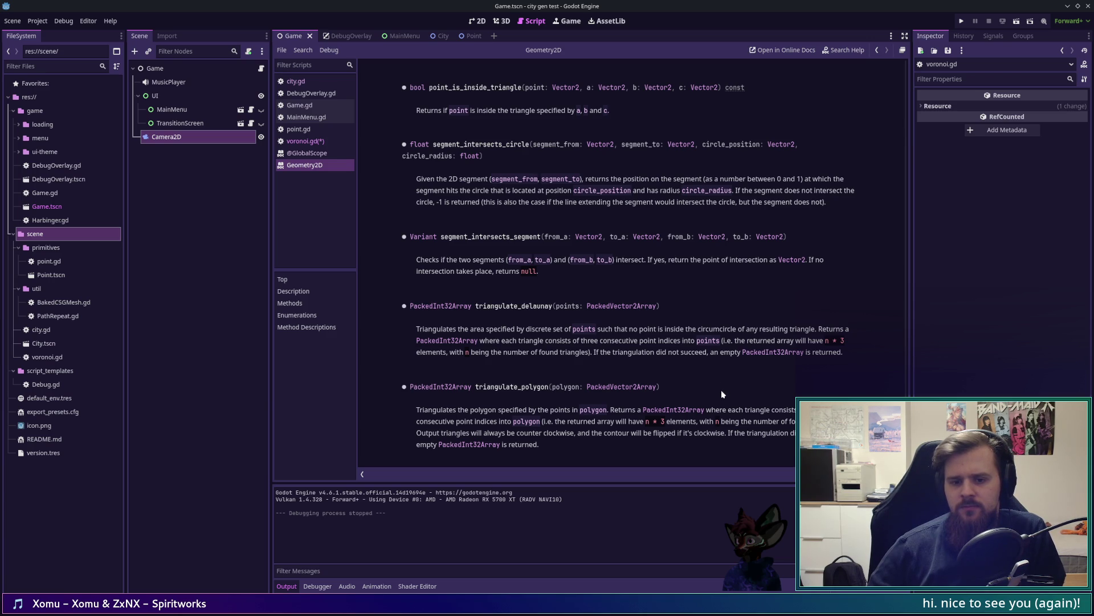
{"action": "key", "text": "alt+Tab"}
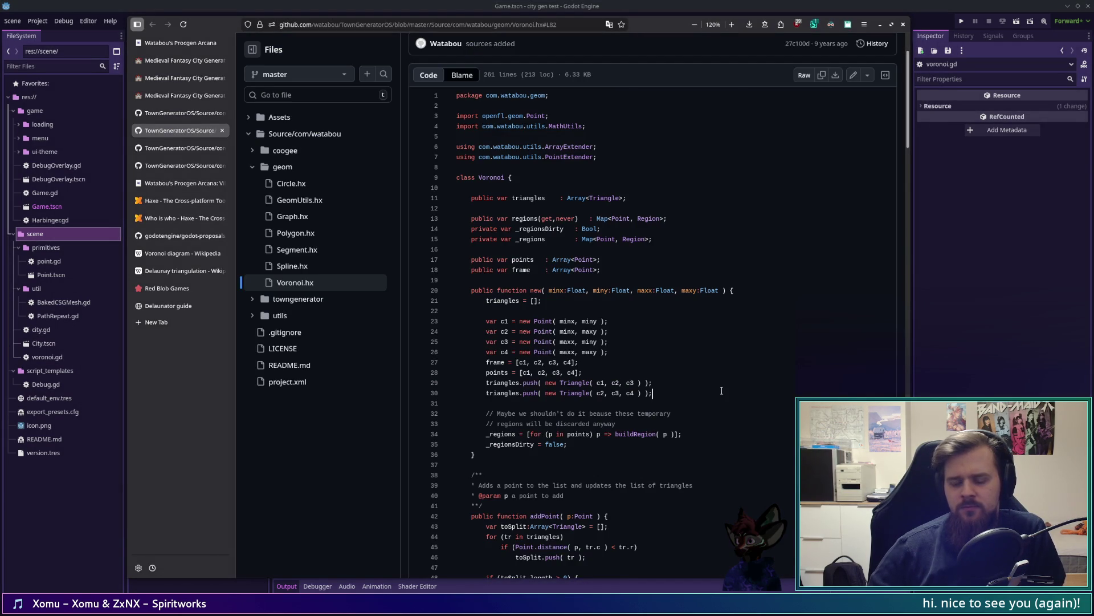
{"action": "key", "text": "alt+Tab"}
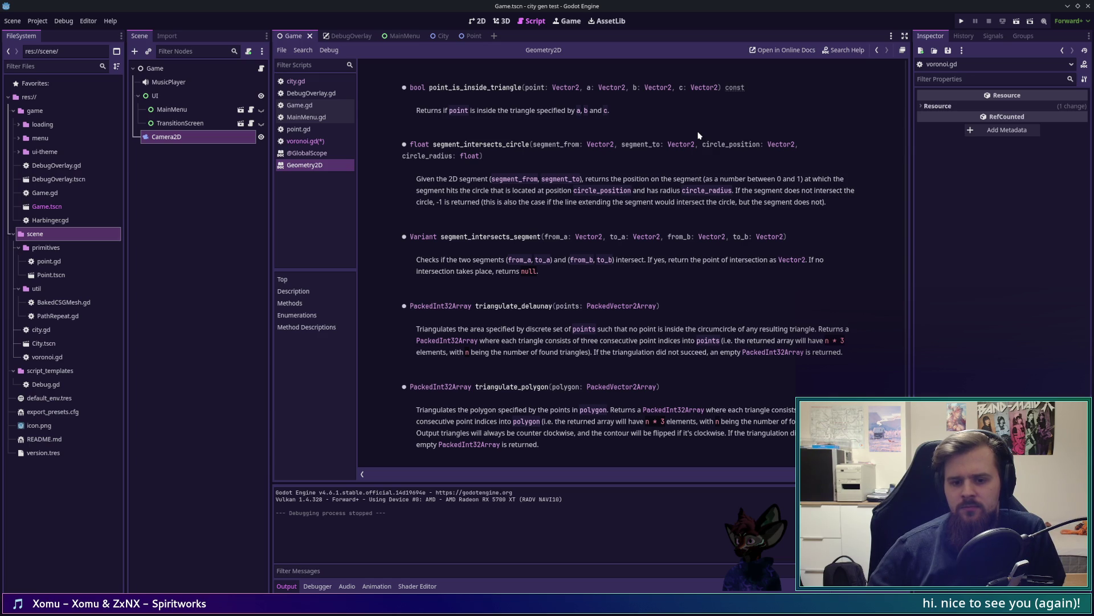
{"action": "key", "text": "alt+Tab"}
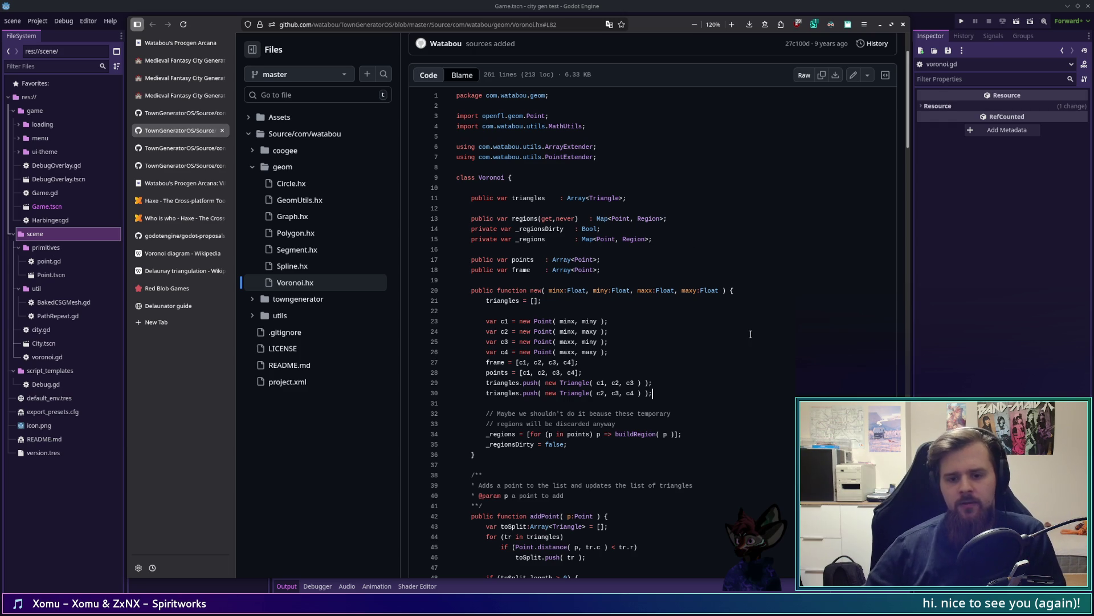
{"action": "key", "text": "alt+Tab"}
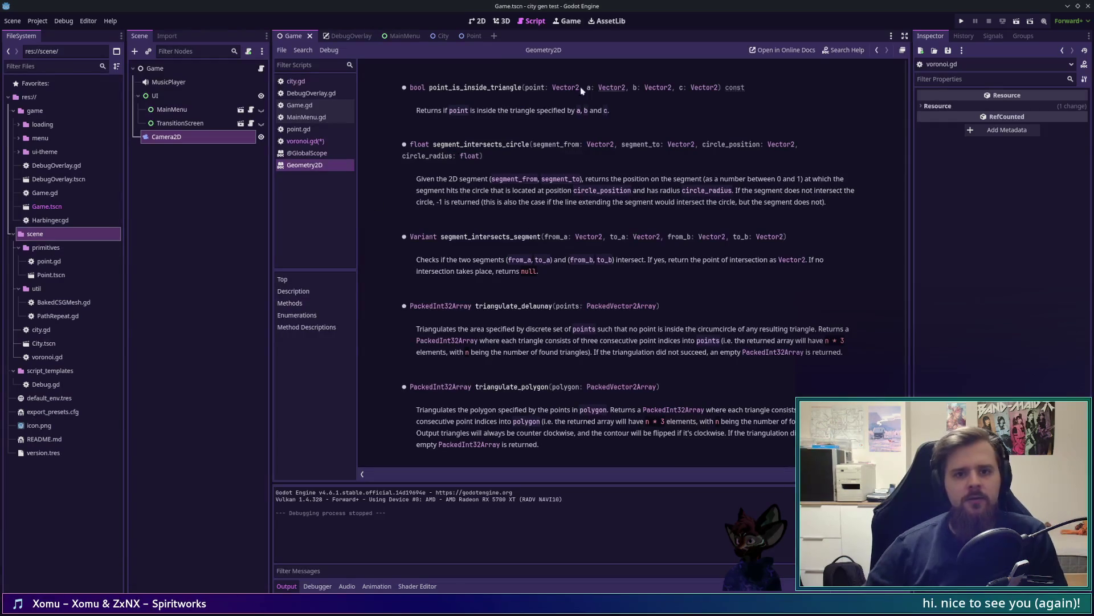
{"action": "left_click", "coordinate": [468, 36]}
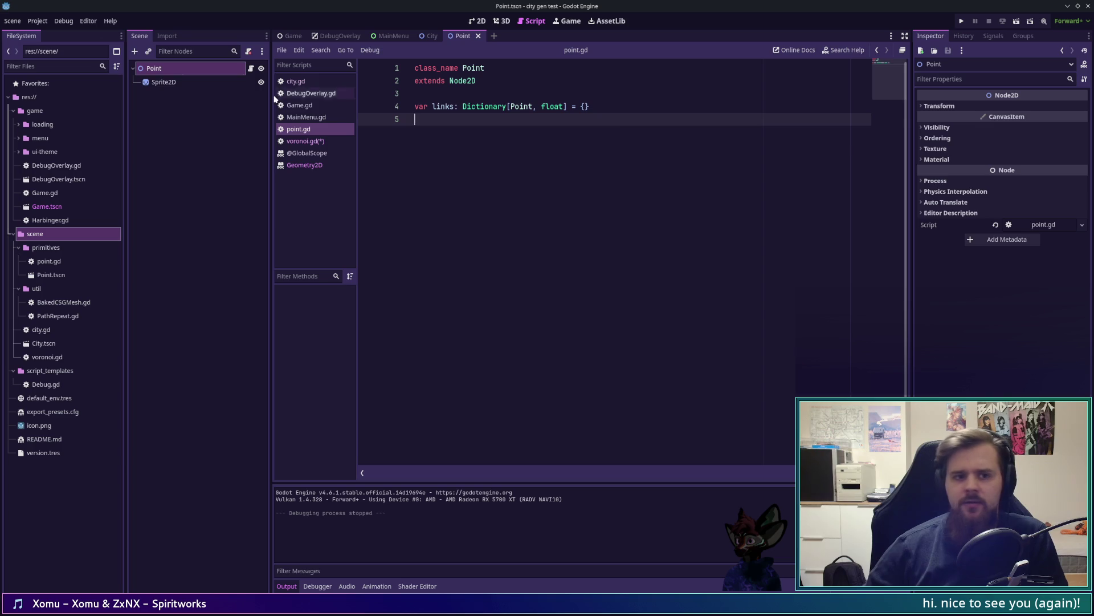
Recolour the Sprite2D gradient's colour stop from orange to white and save the scene
{"action": "left_click", "coordinate": [178, 88]}
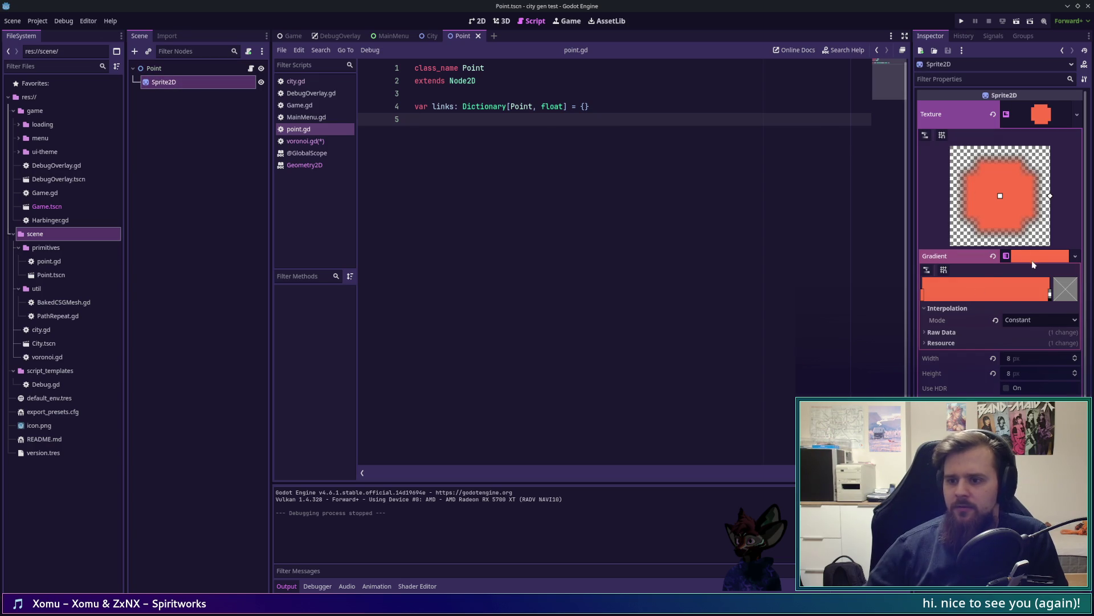
{"action": "left_click", "coordinate": [924, 298]}
{"action": "left_click", "coordinate": [1075, 297]}
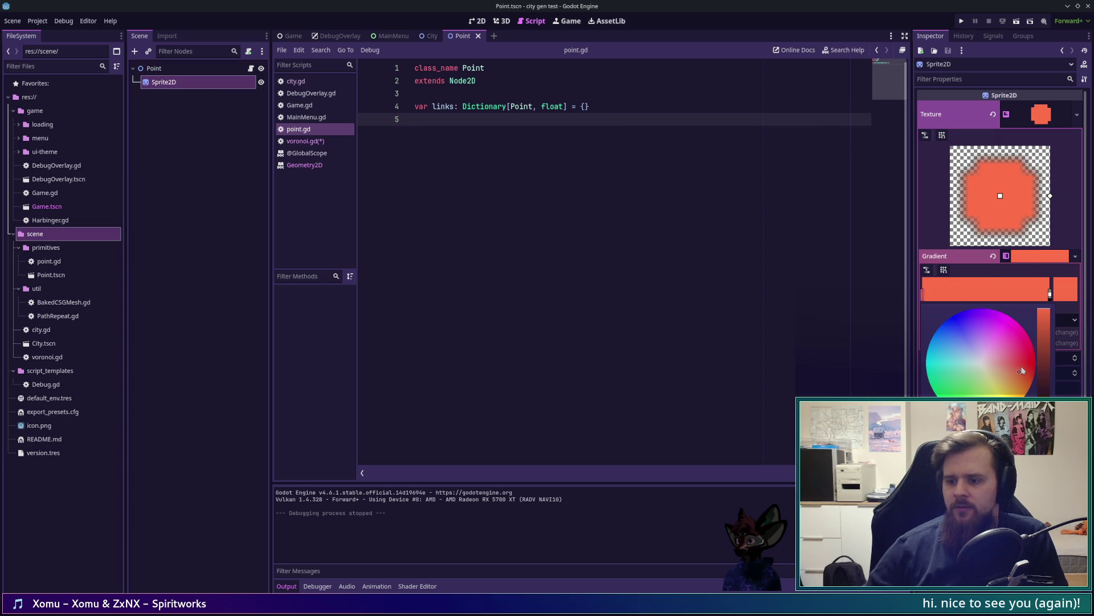
{"action": "left_click", "coordinate": [981, 362]}
{"action": "left_click", "coordinate": [1052, 130]}
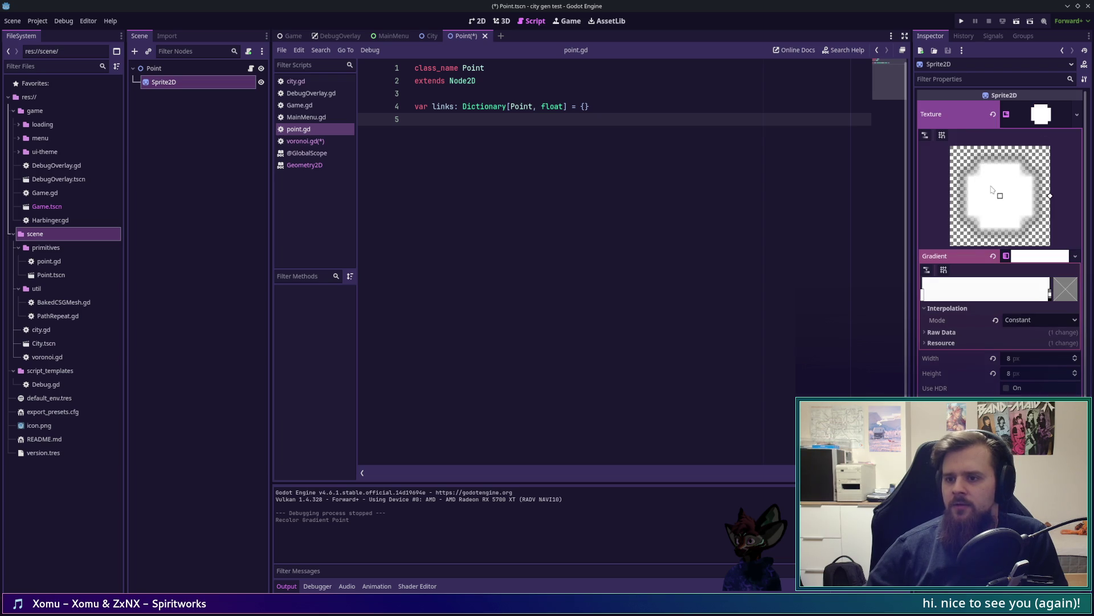
{"action": "left_click", "coordinate": [1048, 120]}
{"action": "key", "text": "ctrl+s"}
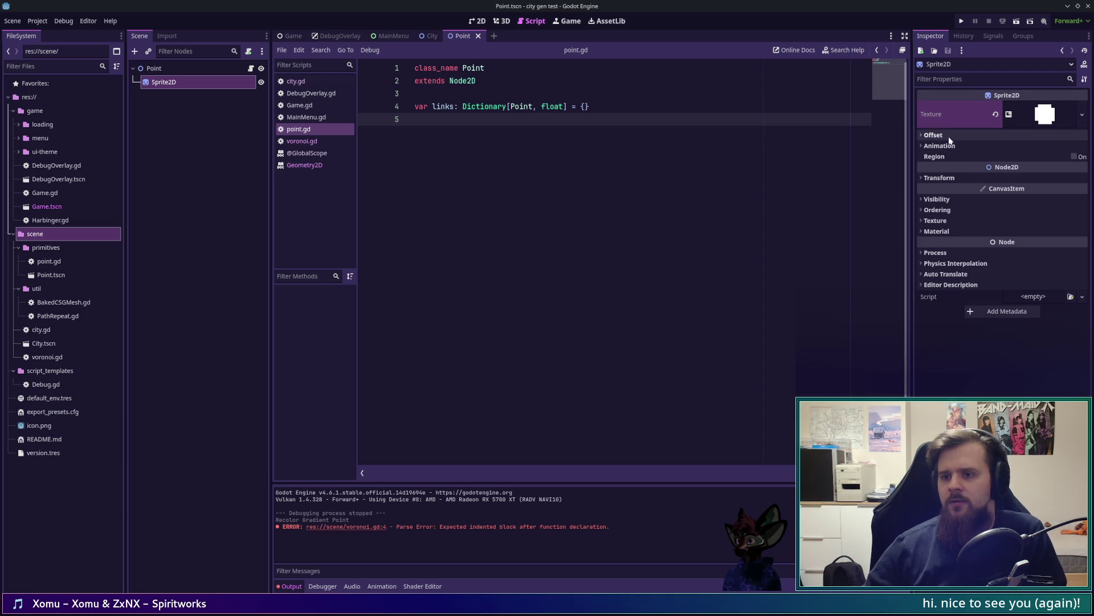
Briefly expand and collapse the sprite's Material, Texture, Ordering and Visibility sections
{"action": "left_click", "coordinate": [961, 230]}
{"action": "left_click", "coordinate": [961, 231]}
{"action": "left_click", "coordinate": [959, 219]}
{"action": "left_click", "coordinate": [959, 219]}
{"action": "left_click", "coordinate": [957, 212]}
{"action": "left_click", "coordinate": [957, 211]}
{"action": "left_click", "coordinate": [955, 200]}
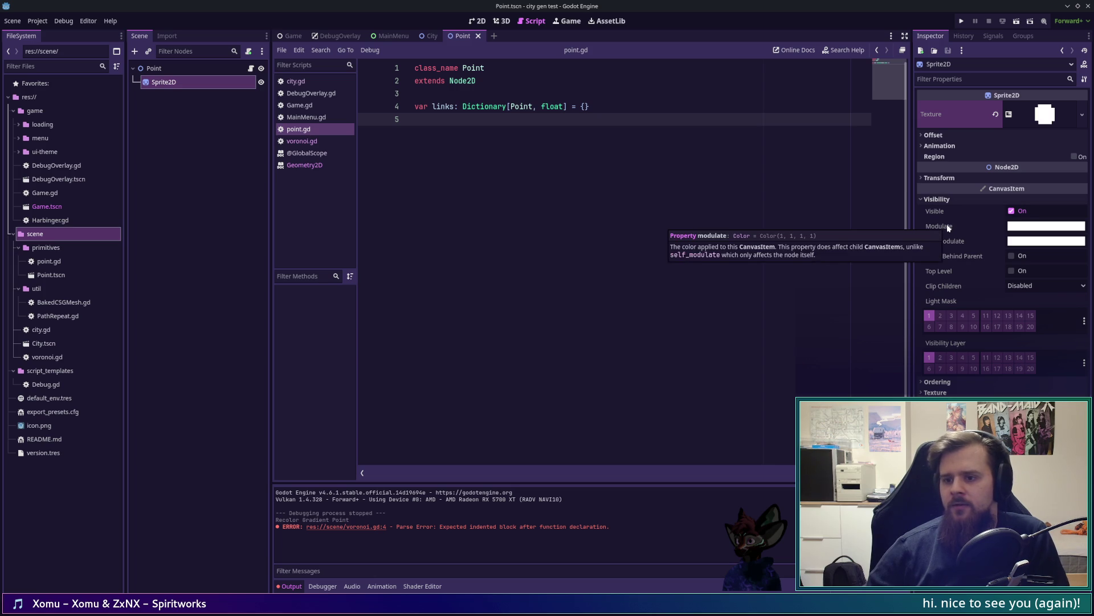
{"action": "left_click", "coordinate": [992, 199]}
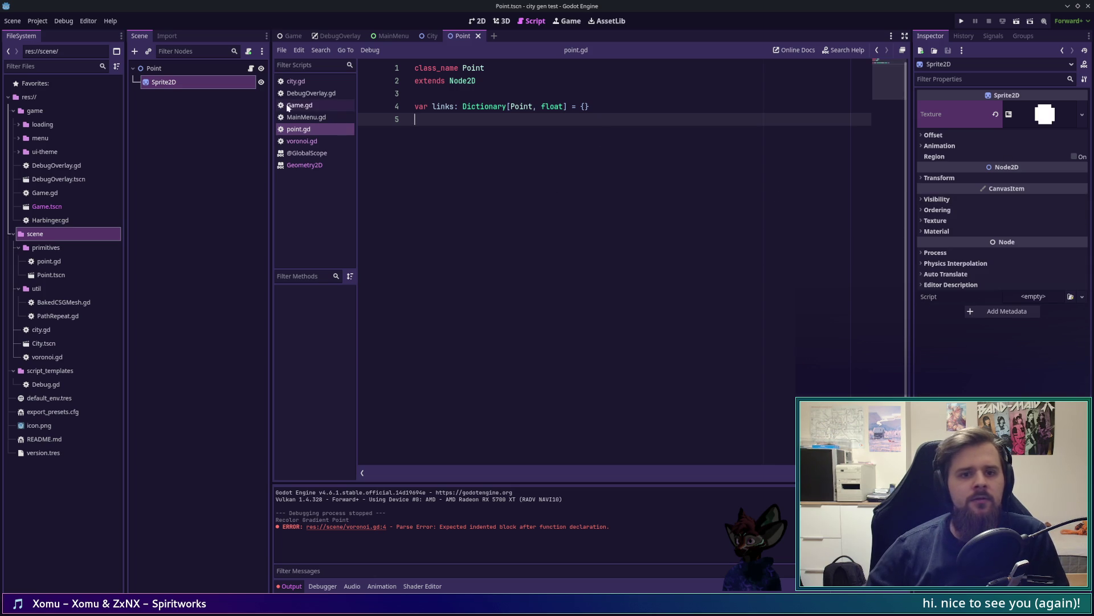
{"action": "key", "text": "Up"}
{"action": "key", "text": "Up"}
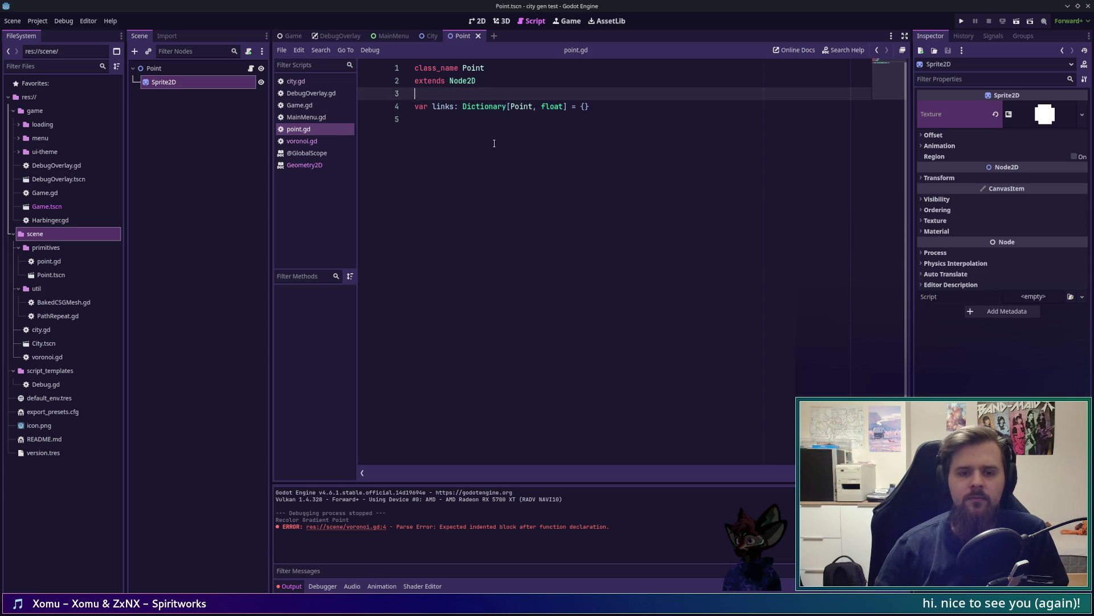
{"action": "key", "text": "Return"}
{"action": "key", "text": "Return"}
{"action": "key", "text": "Up"}
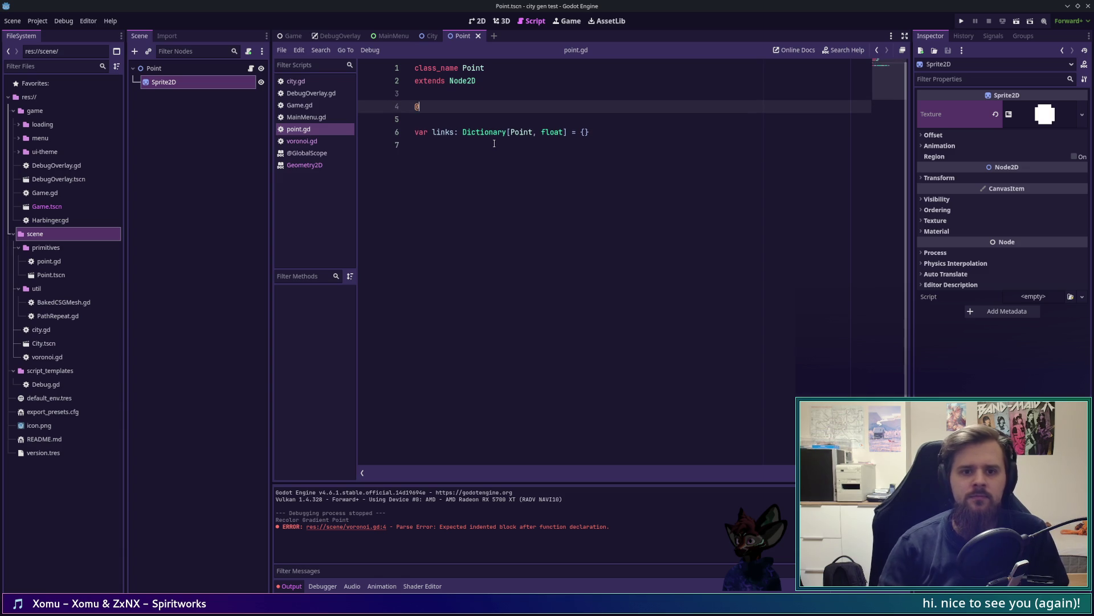
{"action": "type", "text": "@export var"}
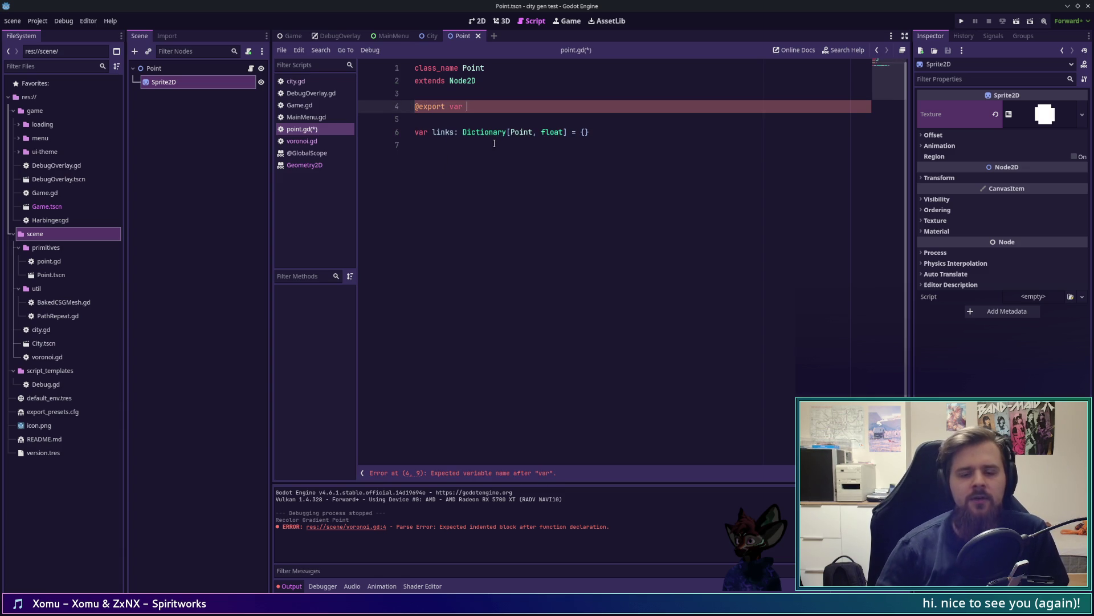
{"action": "key", "text": "shift+Home"}
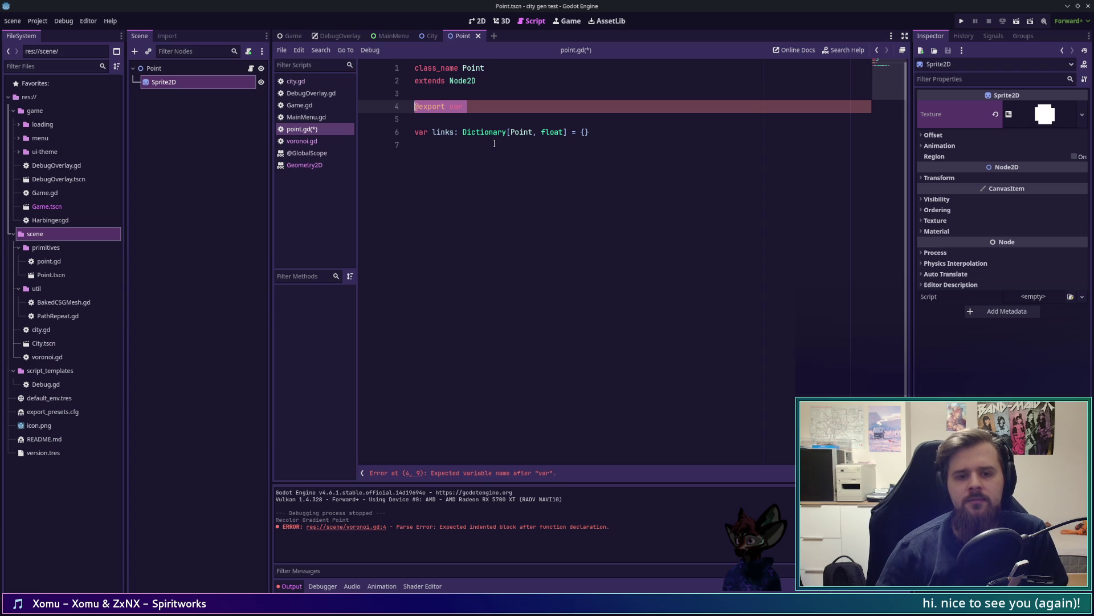
{"action": "key", "text": "Delete"}
{"action": "key", "text": "Delete"}
{"action": "key", "text": "Delete"}
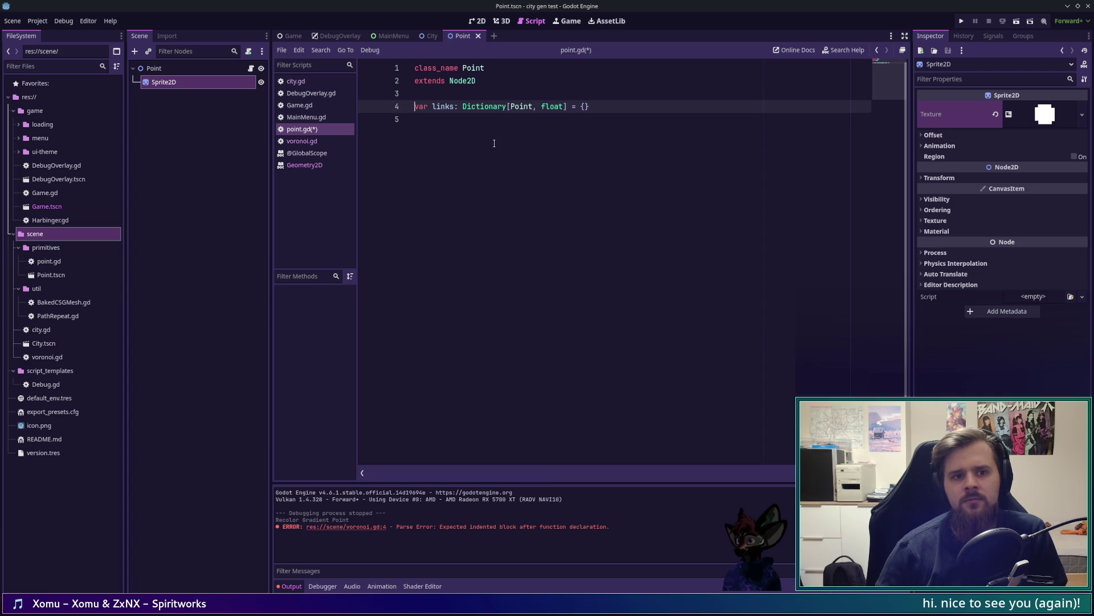
{"action": "key", "text": "End"}
{"action": "key", "text": "Up"}
{"action": "key", "text": "Return"}
{"action": "type", "text": "var ty[e"}
{"action": "key", "text": "BackSpace"}
{"action": "key", "text": "BackSpace"}
{"action": "type", "text": "pe"}
Add 'enum Type { DELAUNAY_VERTEX, VORONOI_VERTEX, }' above the type variable
{"action": "key", "text": "Up"}
{"action": "key", "text": "Return"}
{"action": "key", "text": "Return"}
{"action": "key", "text": "Up"}
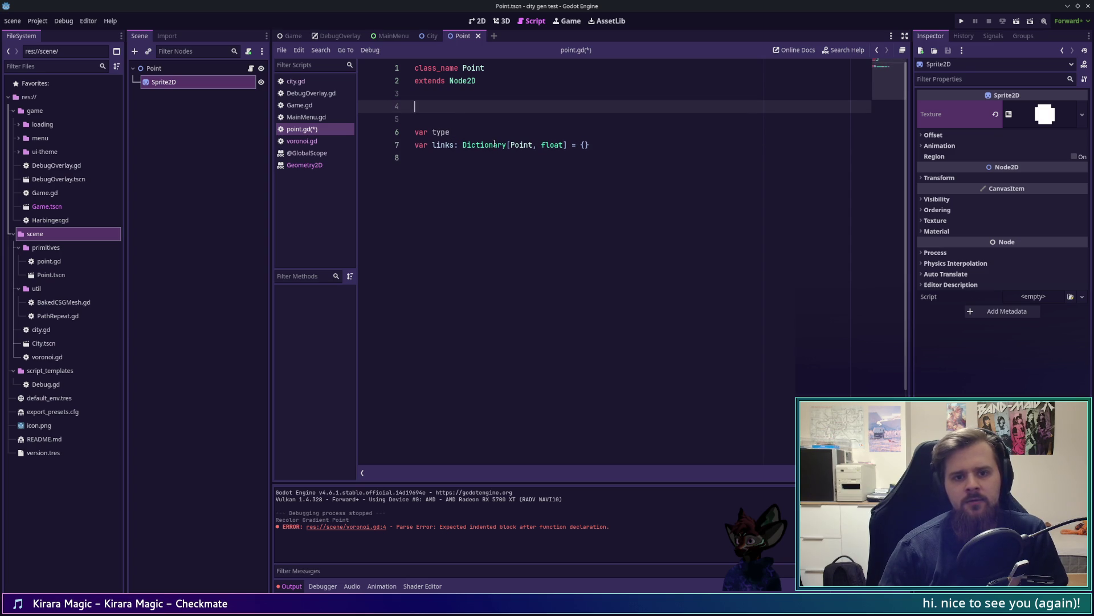
{"action": "type", "text": "enum "}
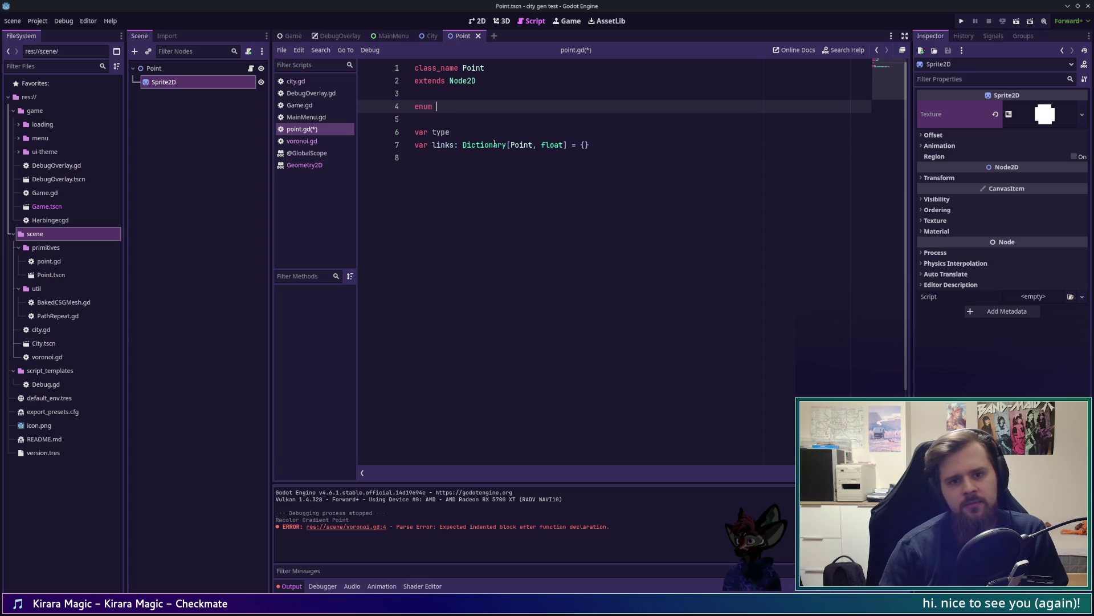
{"action": "type", "text": "Ty"}
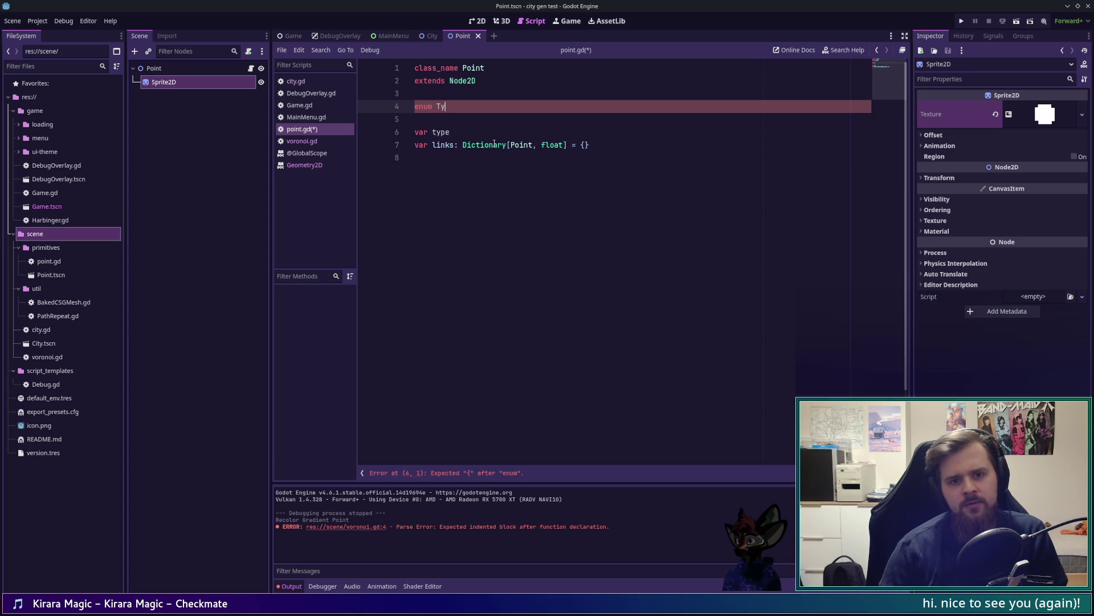
{"action": "type", "text": "pe {"}
{"action": "key", "text": "Return"}
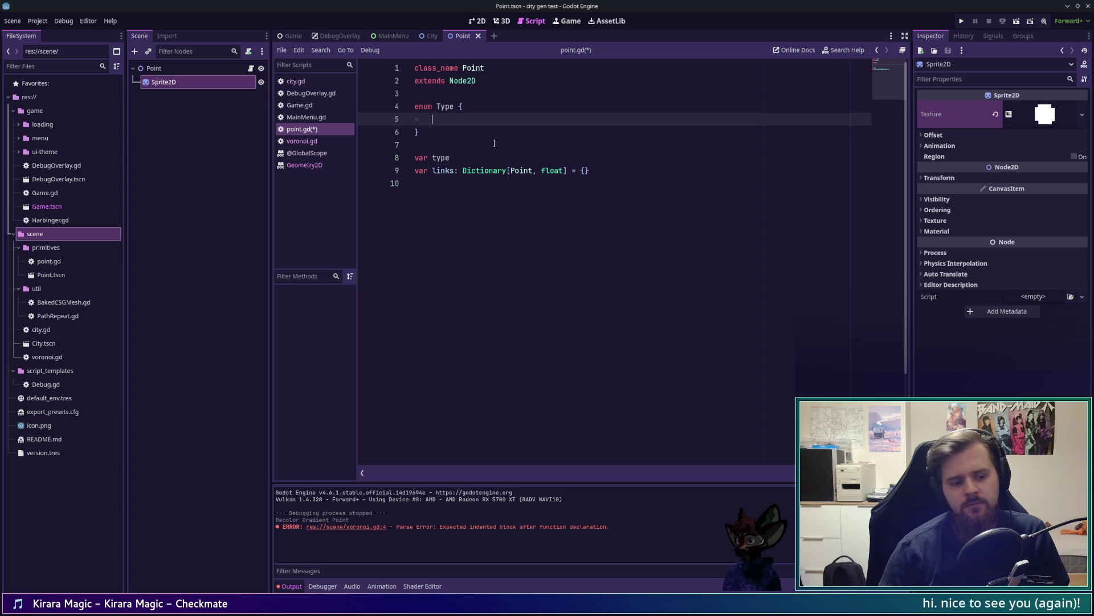
{"action": "type", "text": "DELAUNAY"}
{"action": "type", "text": "_VERTEX,"}
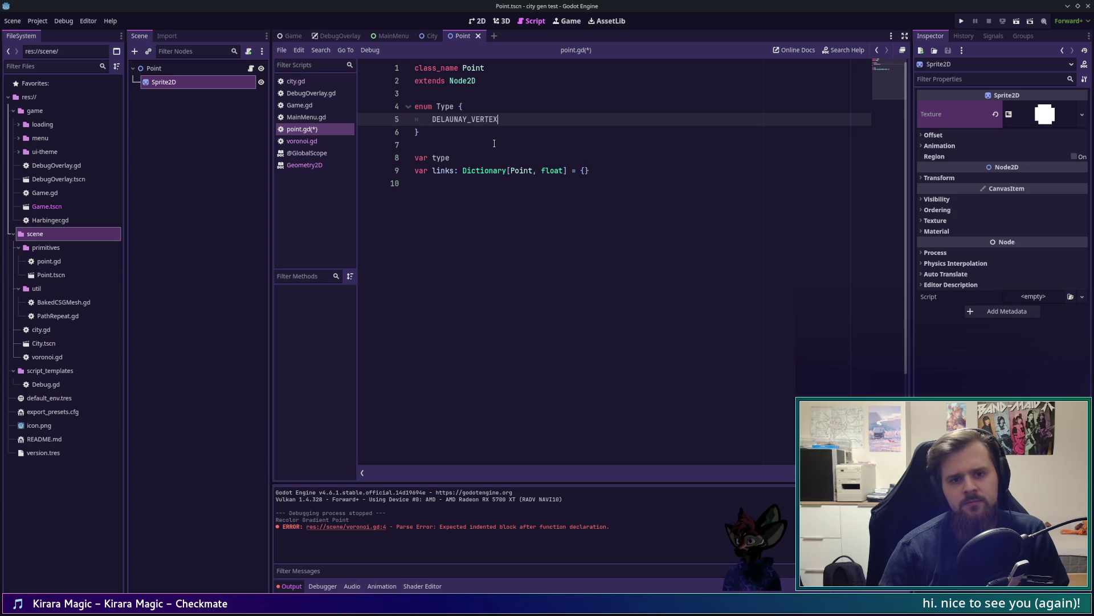
{"action": "key", "text": "Return"}
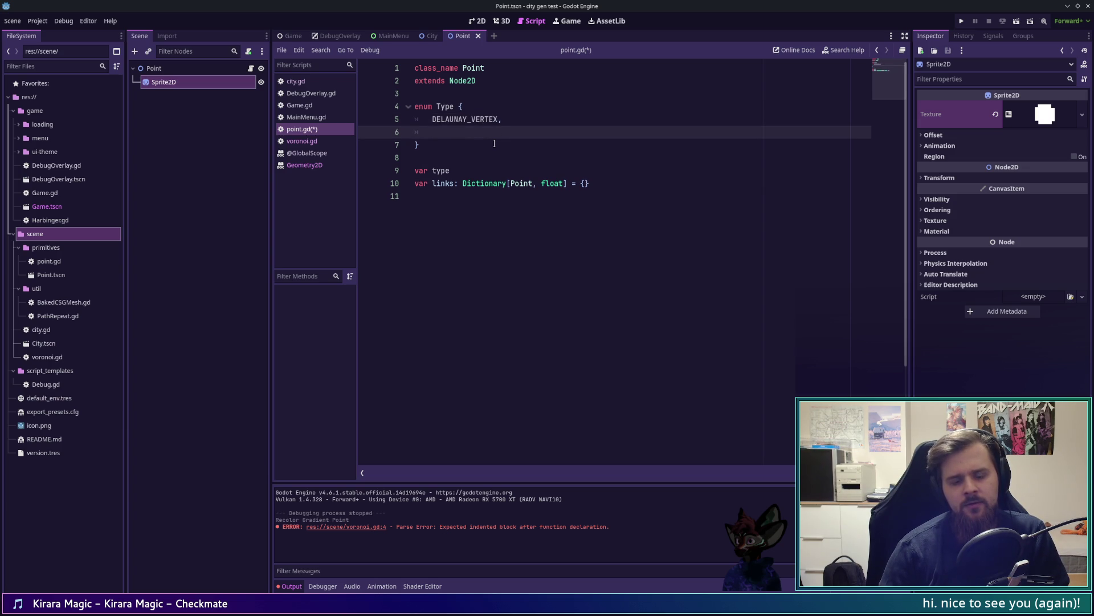
{"action": "type", "text": "VORONOI_"}
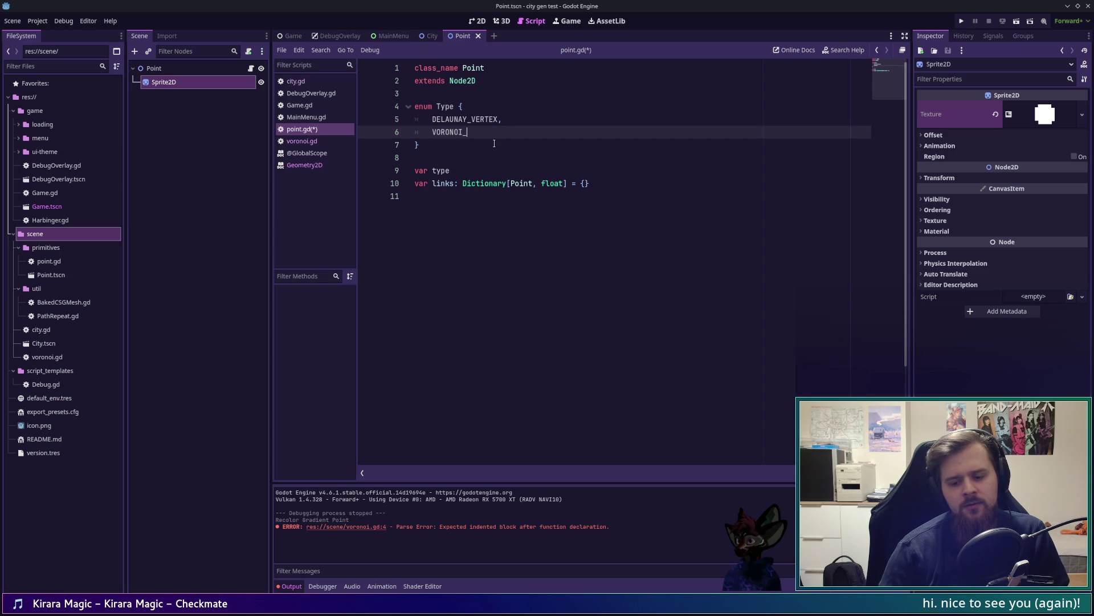
{"action": "type", "text": "VERTEX,"}
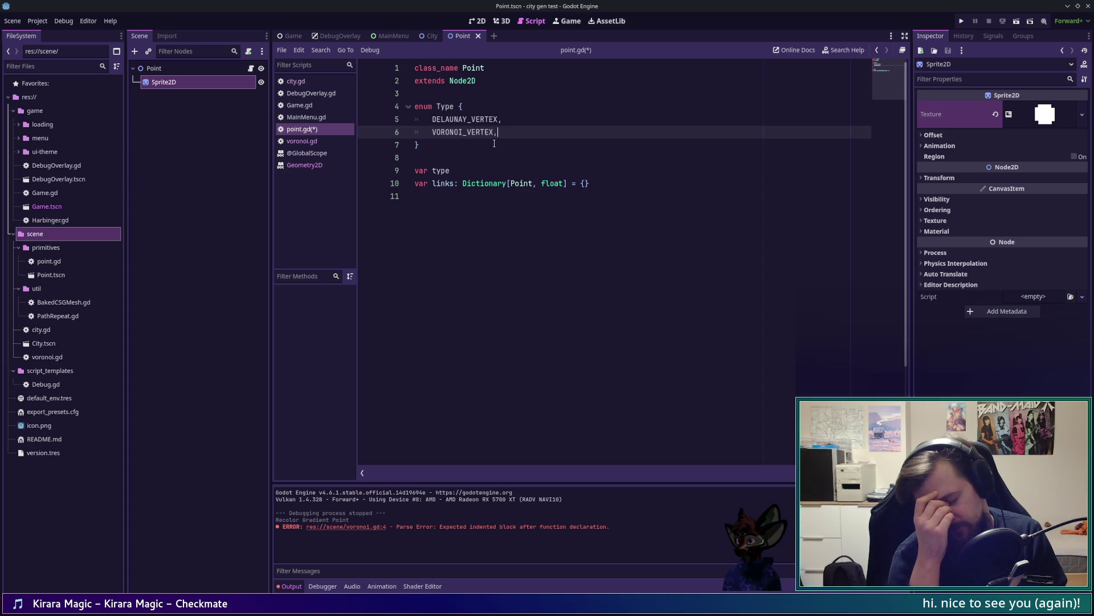
{"action": "key", "text": "alt+Tab"}
{"action": "key", "text": "alt+Tab"}
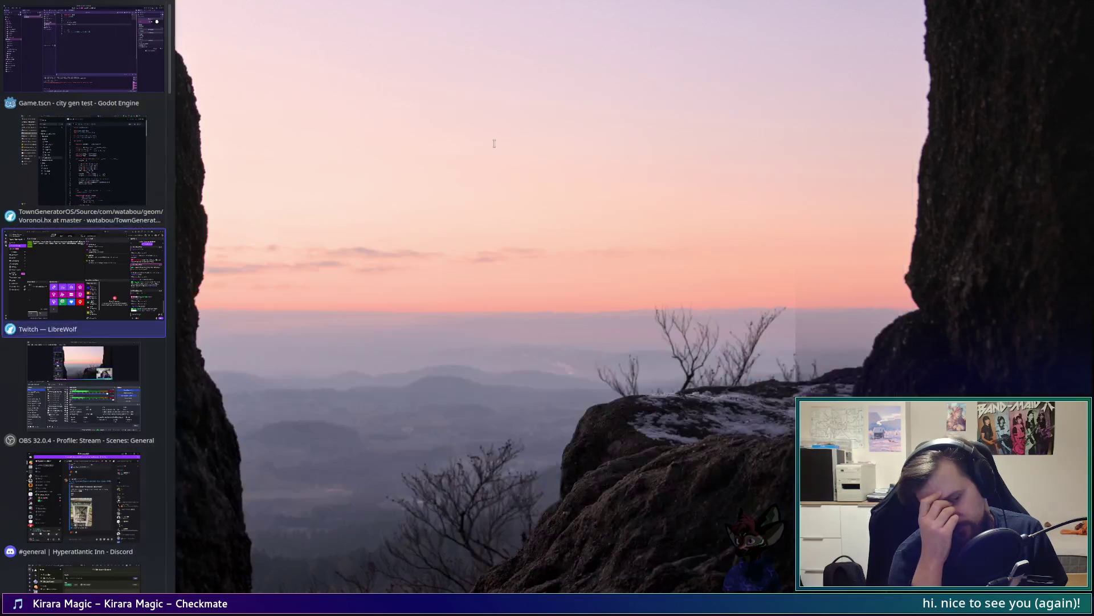
Read the Voronoi edges section of the Delaunator guide, then return to Godot's point.gd
{"action": "key", "text": "alt+shift+Tab"}
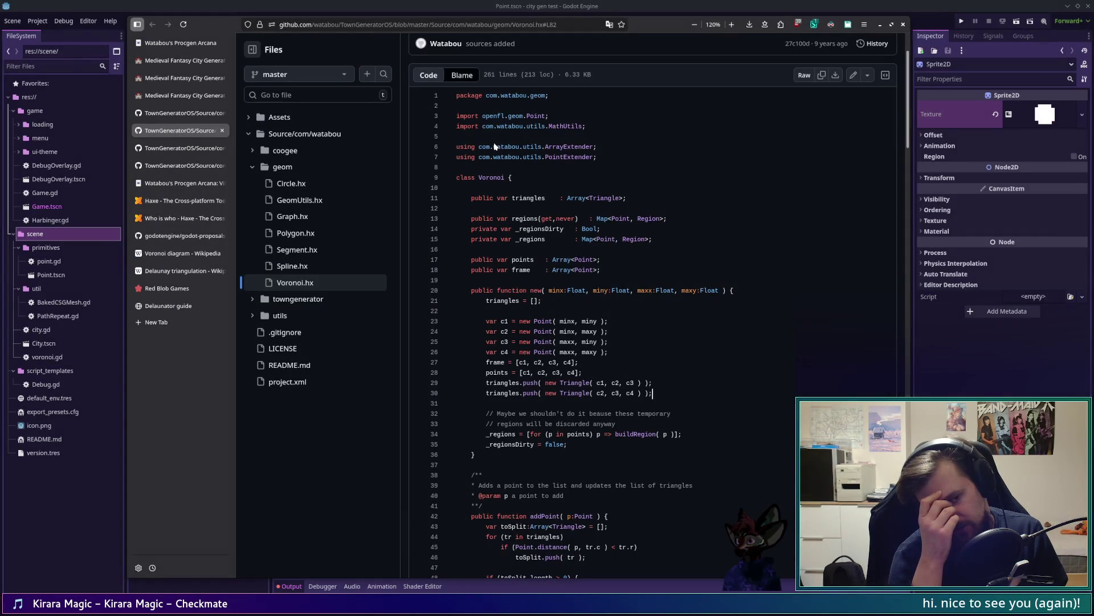
{"action": "left_click", "coordinate": [166, 306]}
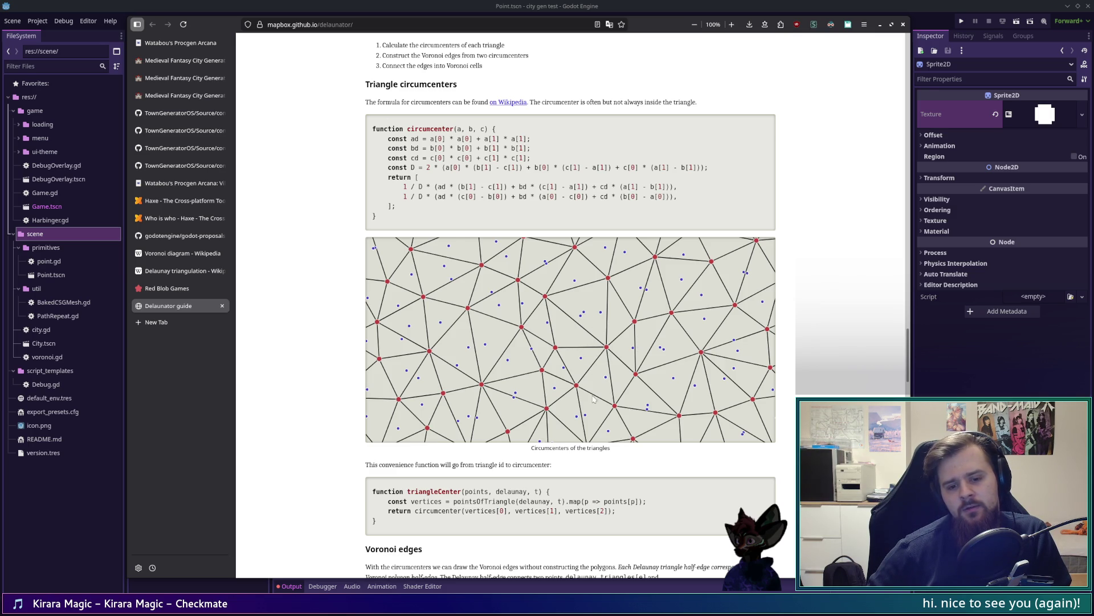
{"action": "scroll", "coordinate": [552, 444], "scroll_direction": "down", "scroll_amount": 3}
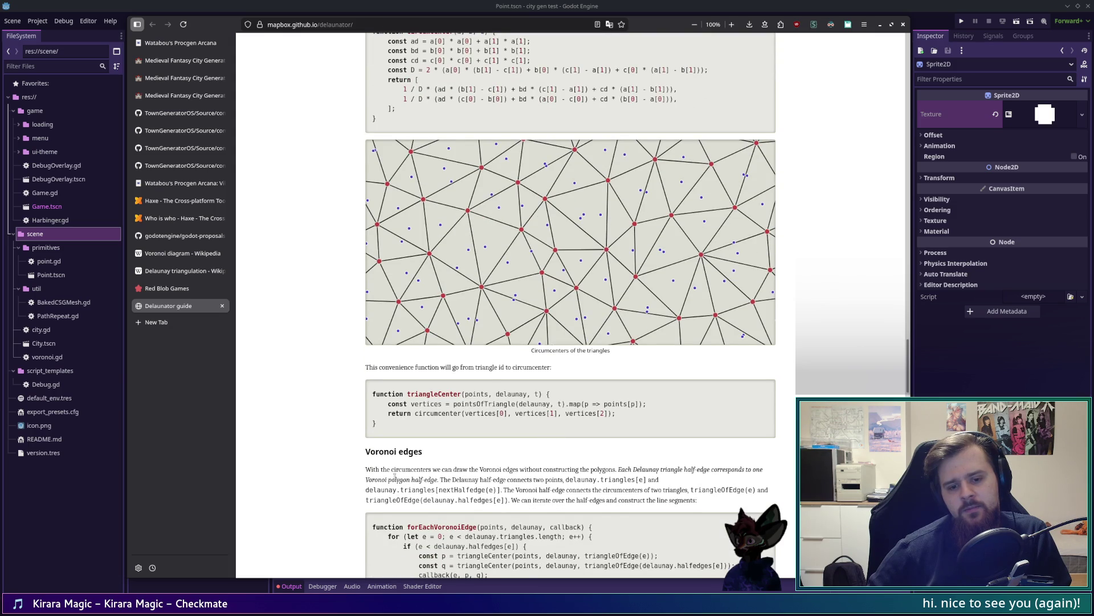
{"action": "mouse_move", "coordinate": [368, 469]}
{"action": "left_mouse_down"}
{"action": "mouse_move", "coordinate": [769, 474]}
{"action": "mouse_move", "coordinate": [370, 484]}
{"action": "mouse_move", "coordinate": [437, 484]}
{"action": "left_mouse_up"}
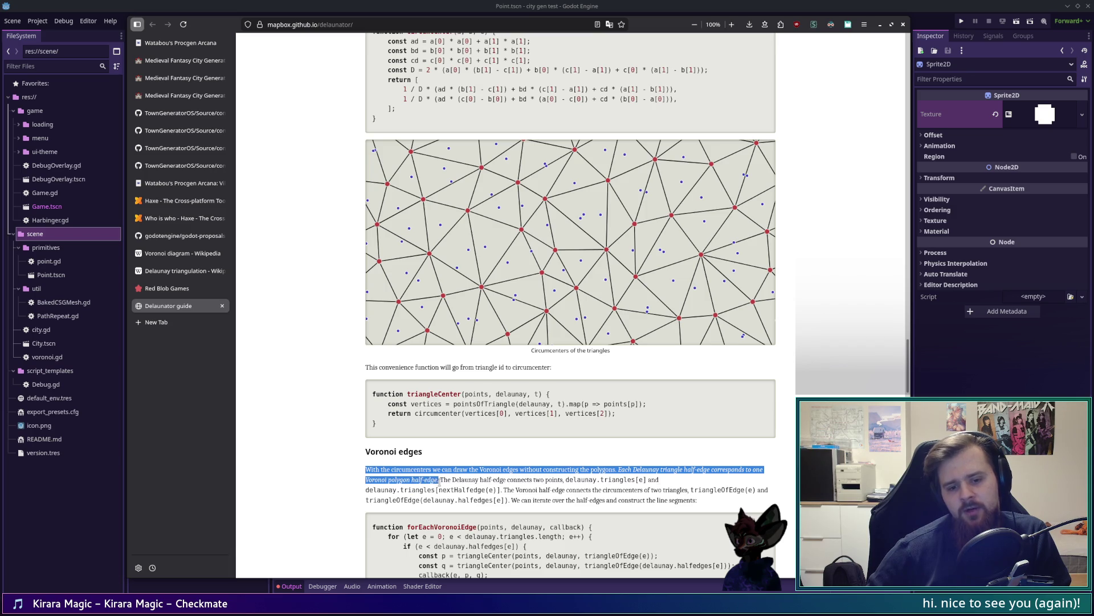
{"action": "left_click", "coordinate": [439, 481]}
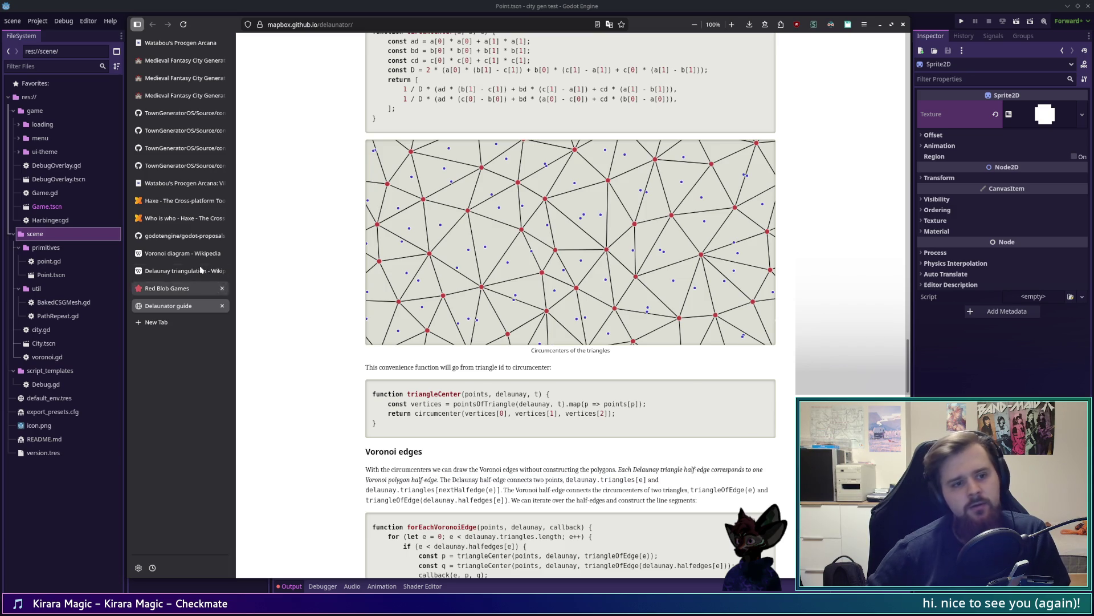
{"action": "key", "text": "alt+Tab"}
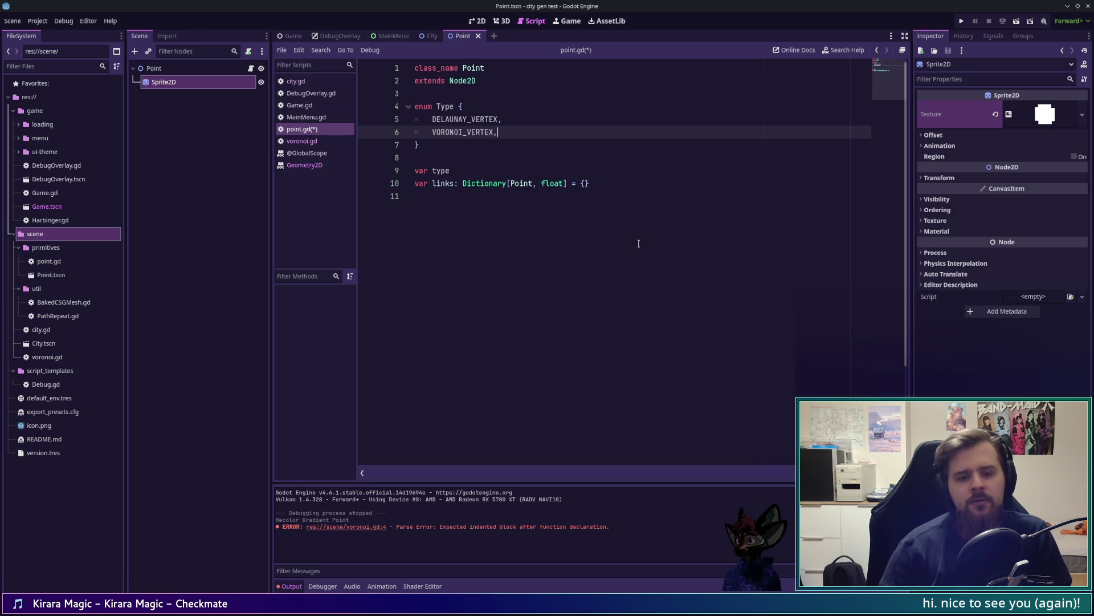
Add FRAME_VERTEX to the Type enum and default type to Type.DELAUNAY_VERTEX
{"action": "key", "text": "Return"}
{"action": "type", "text": "FRAME_VERTEX,"}
{"action": "key", "text": "Down"}
{"action": "key", "text": "Down"}
{"action": "key", "text": "Down"}
{"action": "key", "text": "End"}
{"action": "type", "text": ": = Type.DELAUNAY_VERTEX"}
Write 'func _ready() -> void:' with a match on type and a Type.DELAUNAY_VERTEX branch
{"action": "key", "text": "Down"}
{"action": "key", "text": "End"}
{"action": "key", "text": "Return"}
{"action": "key", "text": "Return"}
{"action": "type", "text": "func _ready() -> void:"}
{"action": "key", "text": "Return"}
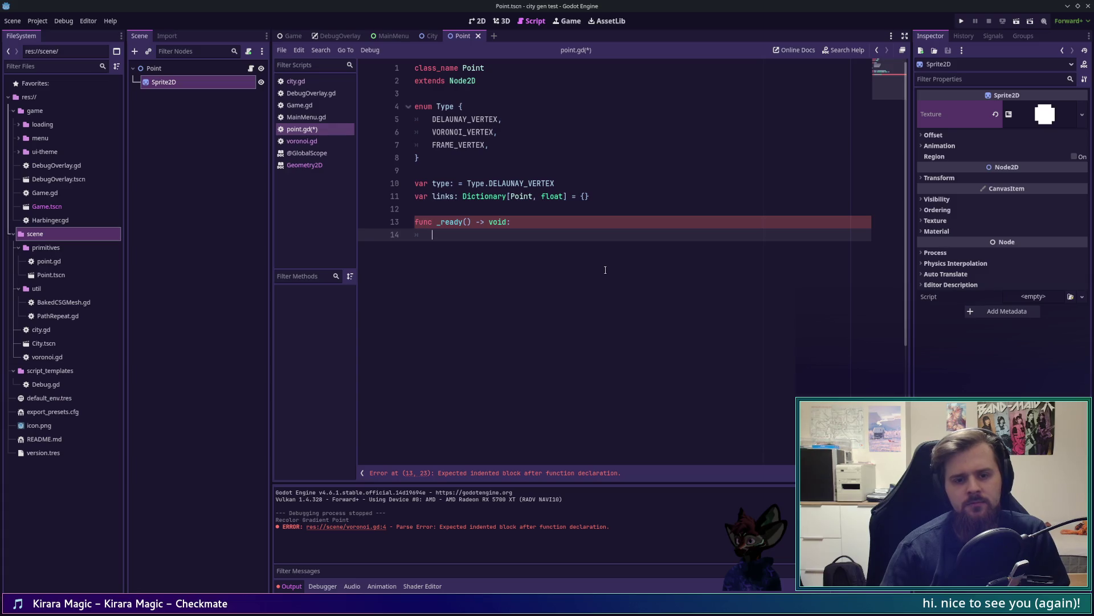
{"action": "type", "text": "match type:"}
{"action": "key", "text": "Return"}
{"action": "type", "text": "Type.DE"}
{"action": "key", "text": "Return"}
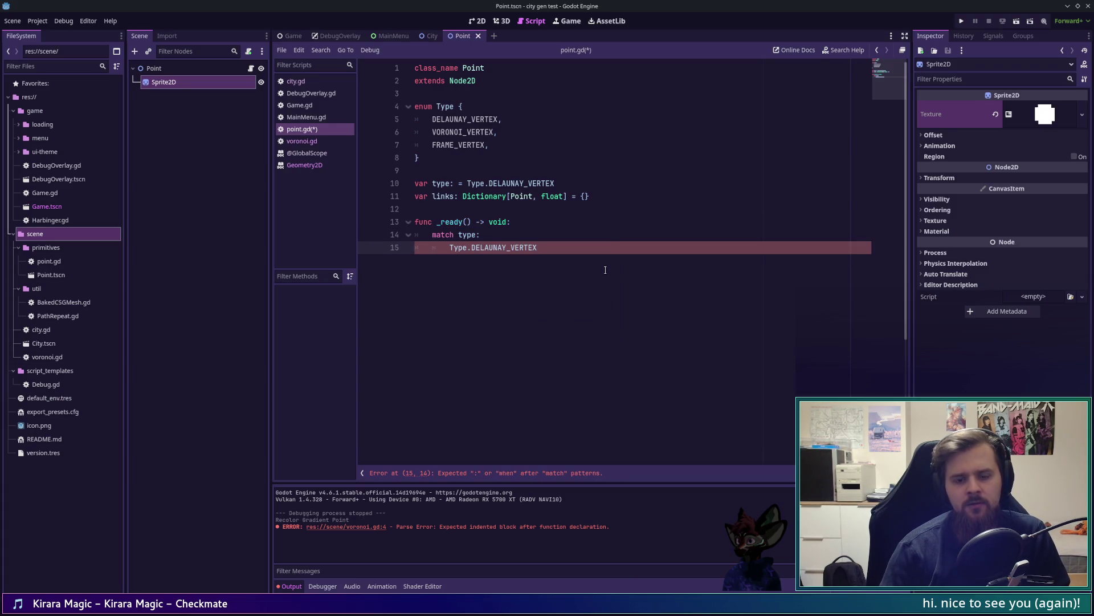
{"action": "type", "text": ":"}
{"action": "key", "text": "Return"}
{"action": "key", "text": "BackSpace"}
{"action": "type", "text": ";"}
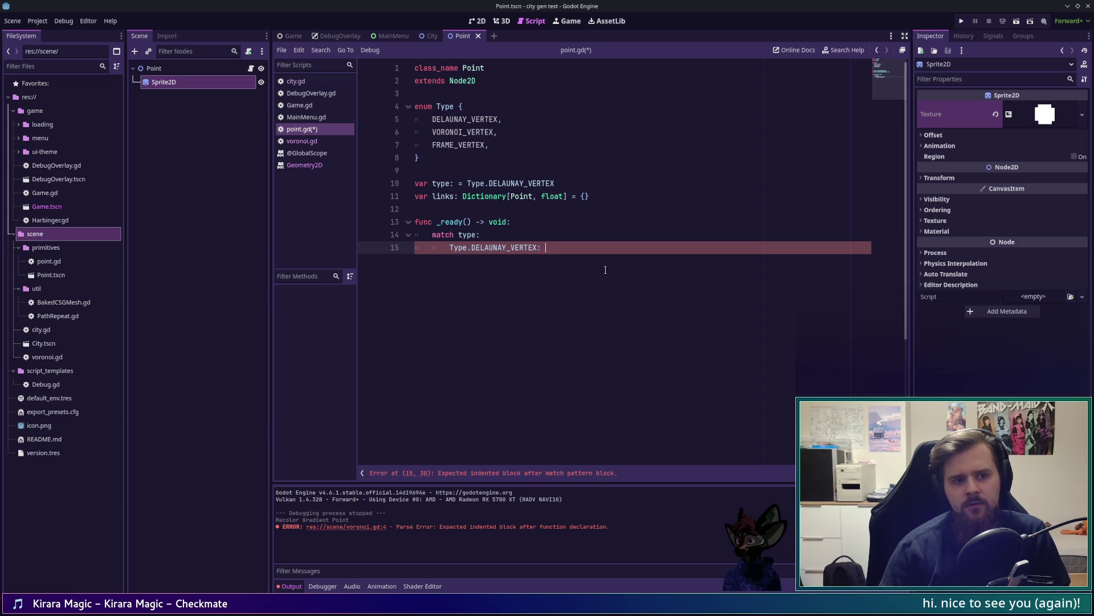
{"action": "left_click", "coordinate": [695, 144]}
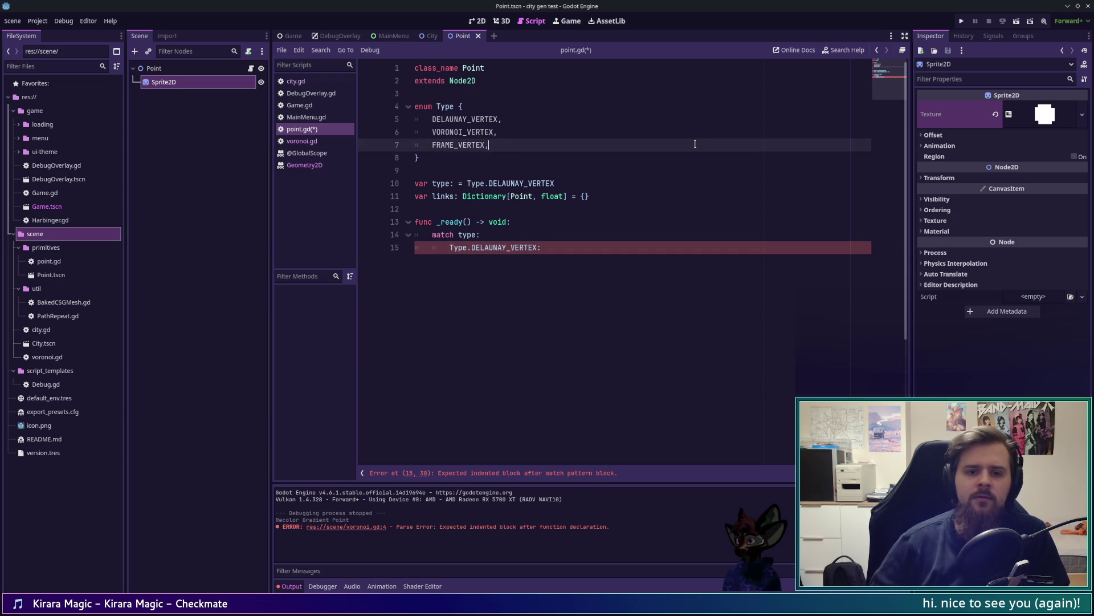
{"action": "key", "text": "Up"}
{"action": "key", "text": "Up"}
{"action": "key", "text": "Down"}
{"action": "key", "text": "Down"}
{"action": "key", "text": "Down"}
{"action": "key", "text": "Down"}
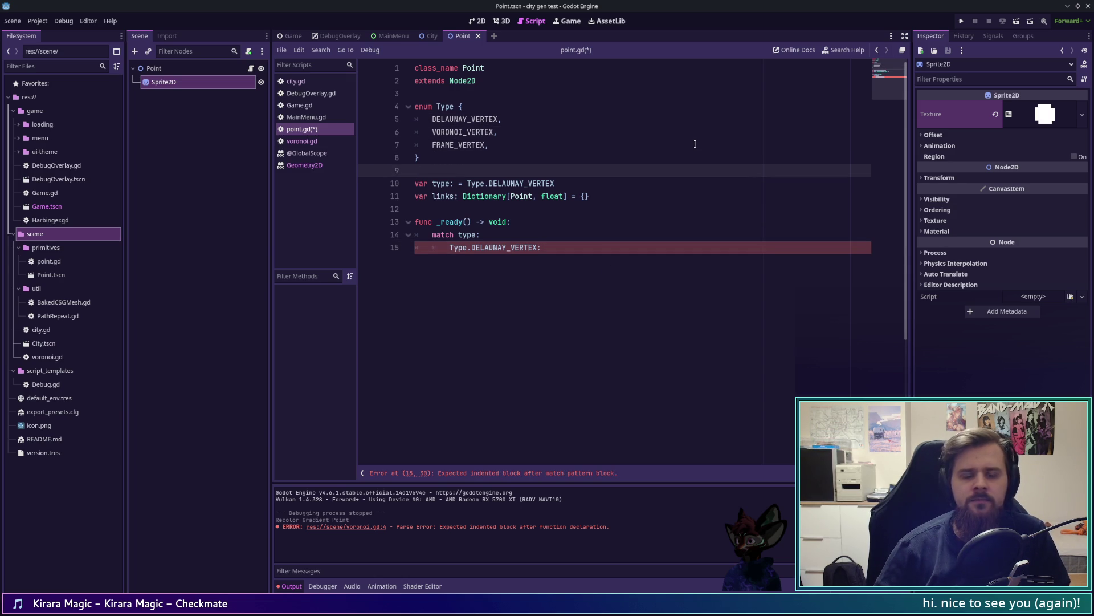
{"action": "key", "text": "Return"}
{"action": "key", "text": "Return"}
{"action": "key", "text": "Up"}
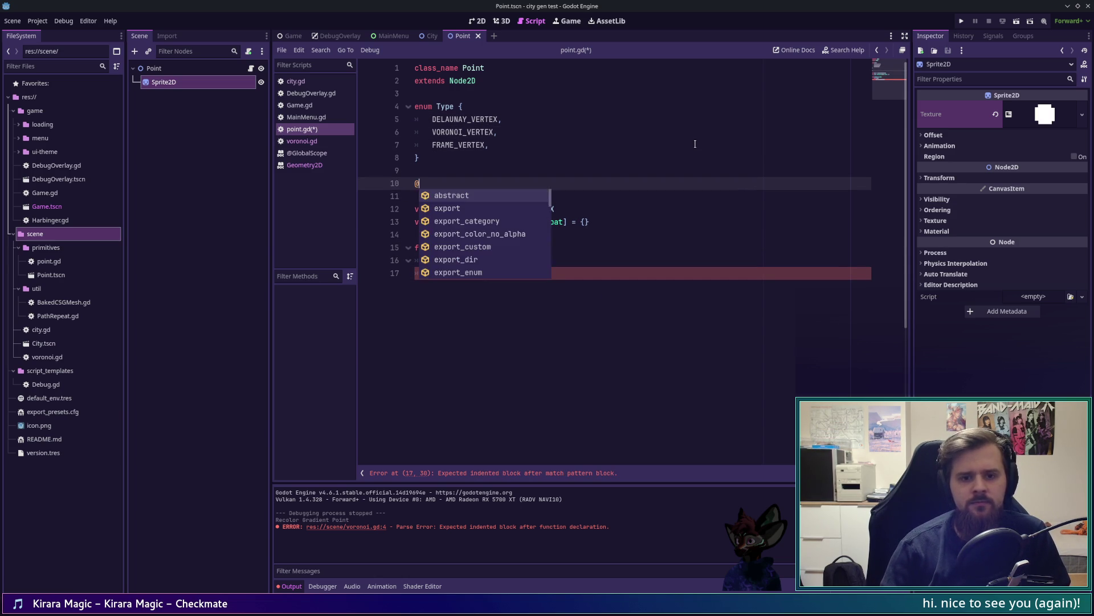
{"action": "type", "text": "@"}
{"action": "key", "text": "BackSpace"}
{"action": "left_click_drag", "start_coordinate": [163, 81], "coordinate": [439, 184]}
{"action": "key", "text": "BackSpace"}
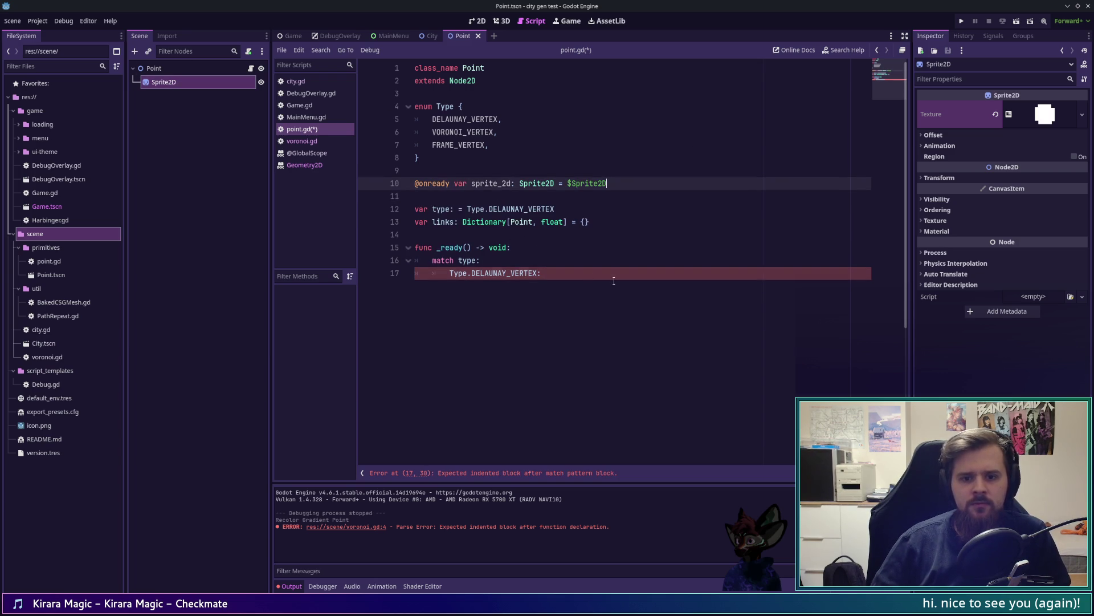
{"action": "left_click", "coordinate": [614, 281]}
{"action": "type", "text": "s"}
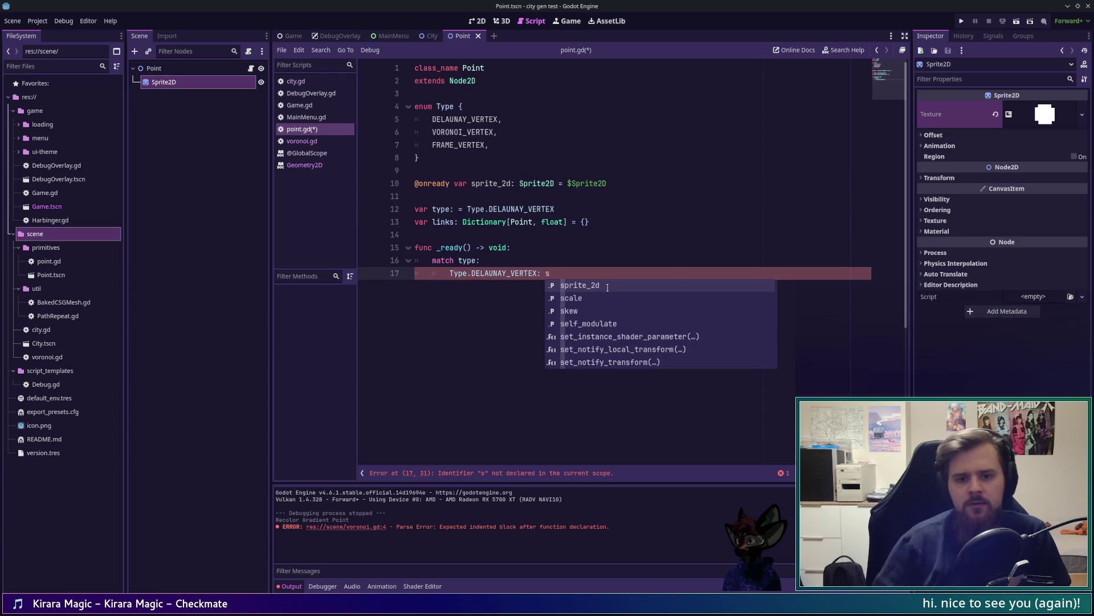
{"action": "left_click", "coordinate": [511, 183]}
Rename the reference to sprite and tint DELAUNAY_VERTEX with sprite.modulate = Color.SALMON
{"action": "key", "text": "BackSpace"}
{"action": "key", "text": "BackSpace"}
{"action": "key", "text": "BackSpace"}
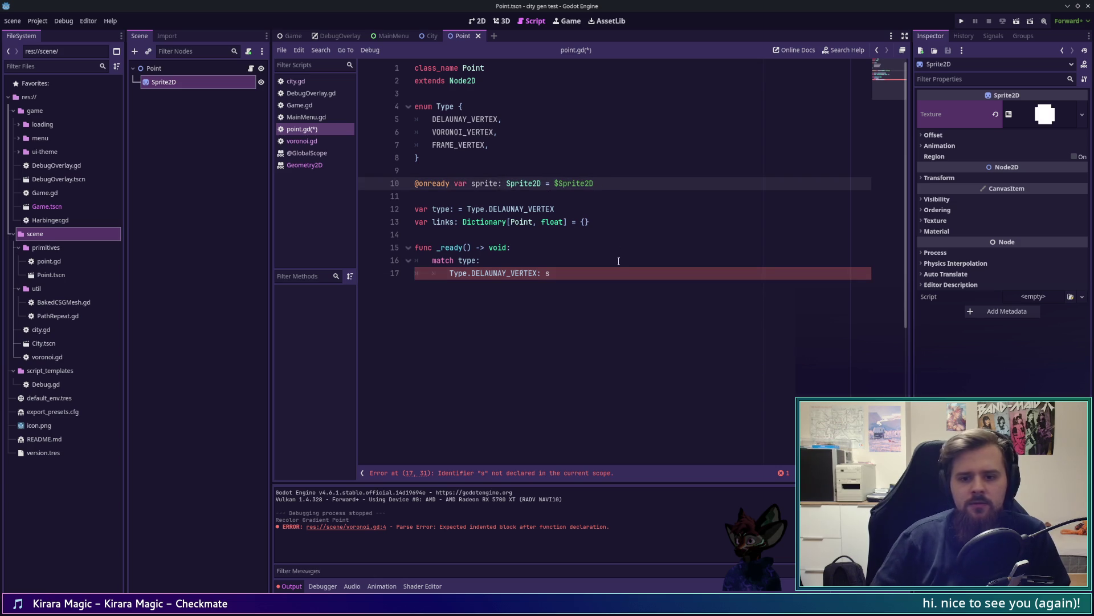
{"action": "left_click", "coordinate": [618, 271]}
{"action": "type", "text": "prite.modu"}
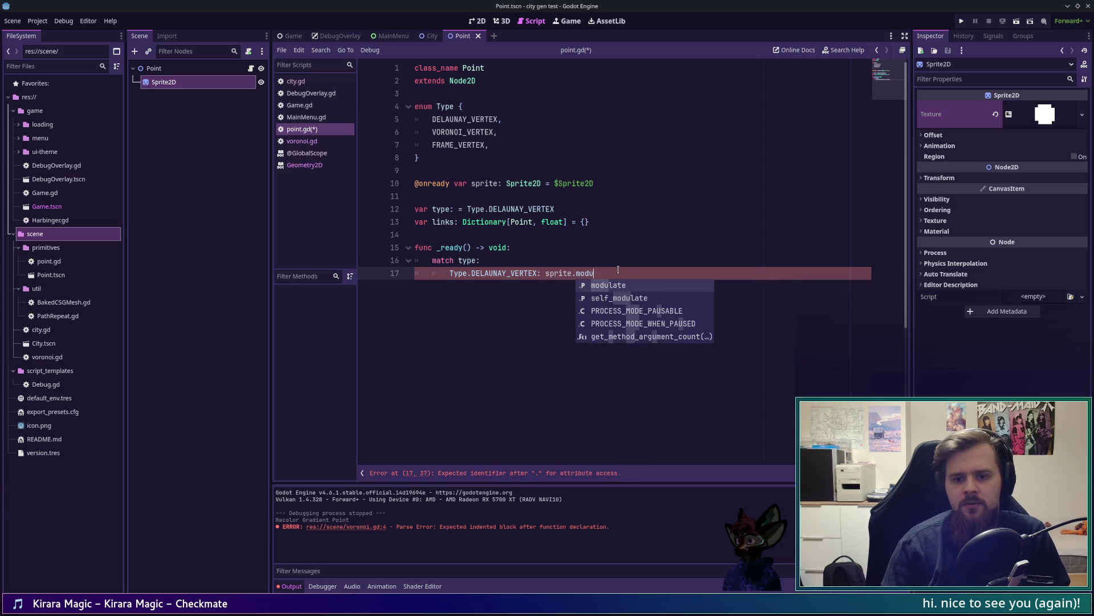
{"action": "key", "text": "Return"}
{"action": "type", "text": "= "}
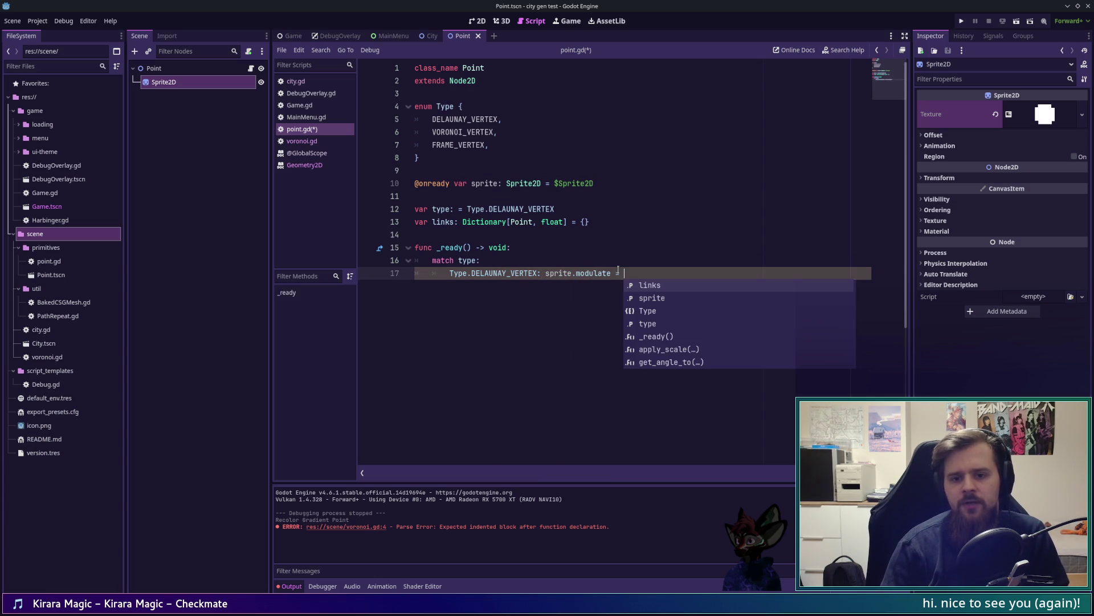
{"action": "type", "text": "Colo"}
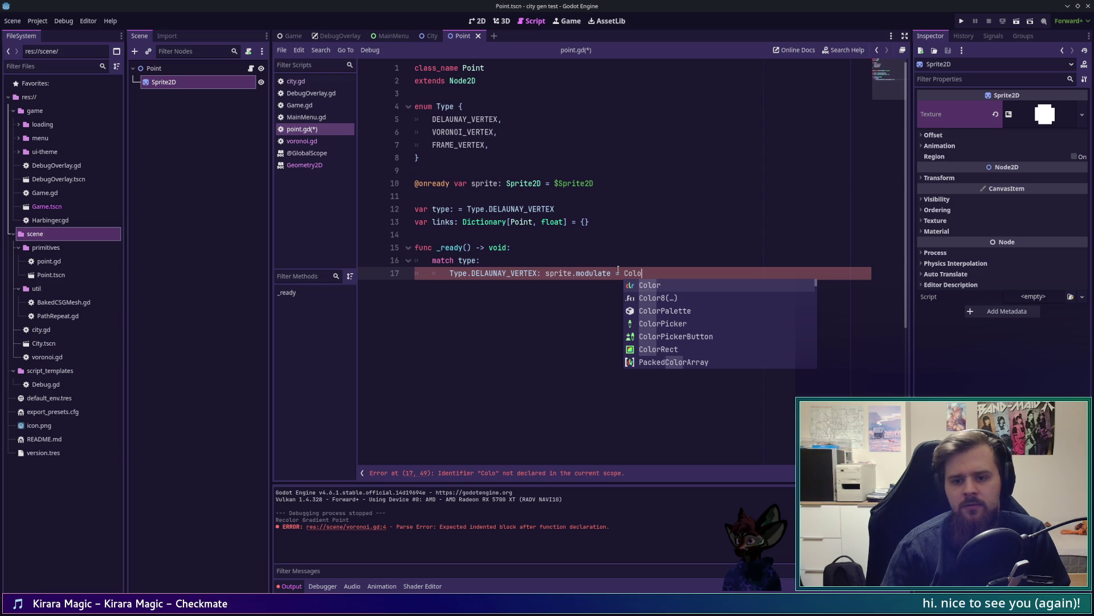
{"action": "type", "text": "r."}
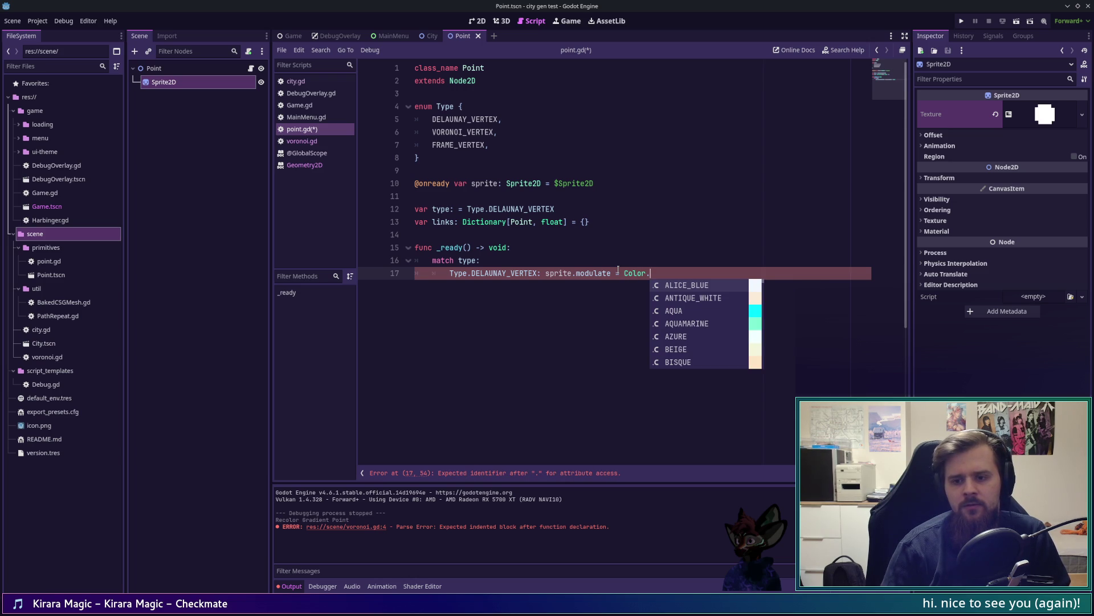
{"action": "type", "text": "SALM"}
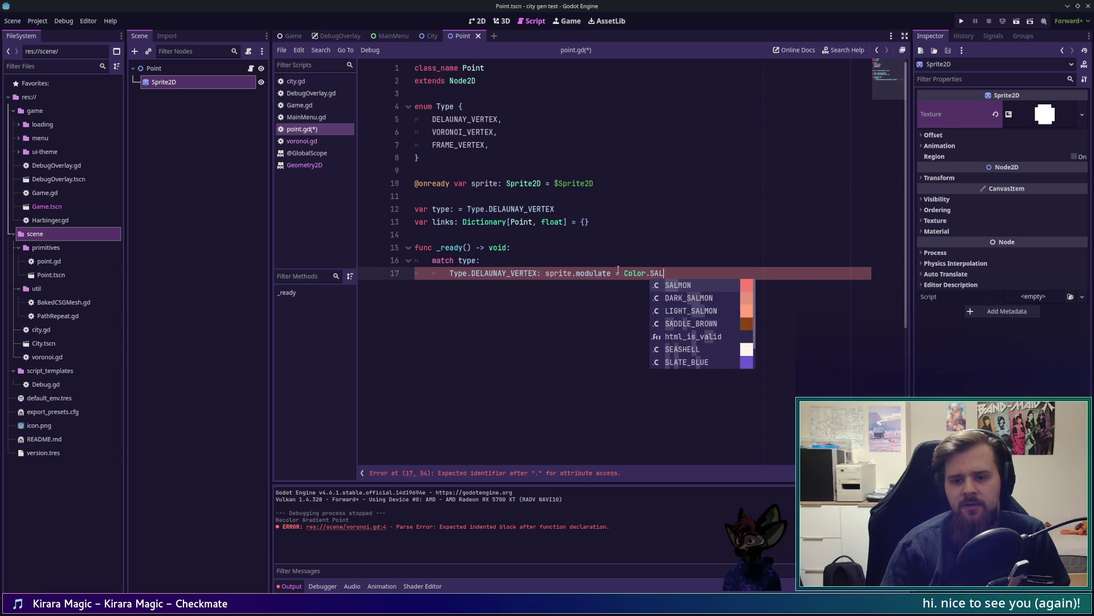
{"action": "key", "text": "Return"}
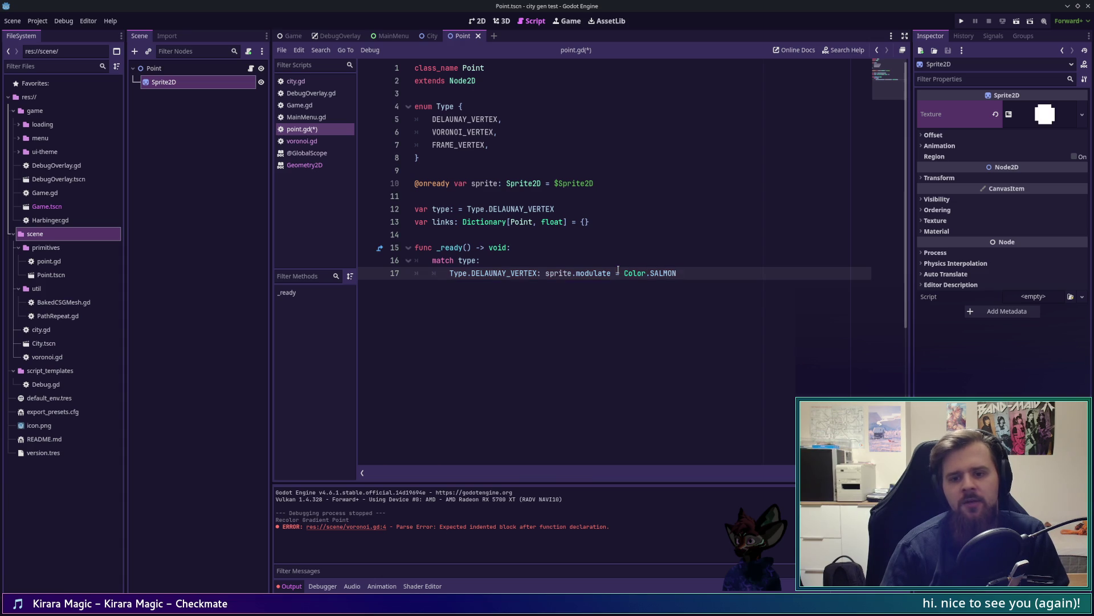
Add a Type.VORONOI_VERTEX branch assigning sprite.modulate a Color still being chosen
{"action": "key", "text": "Return"}
{"action": "type", "text": "Tpe"}
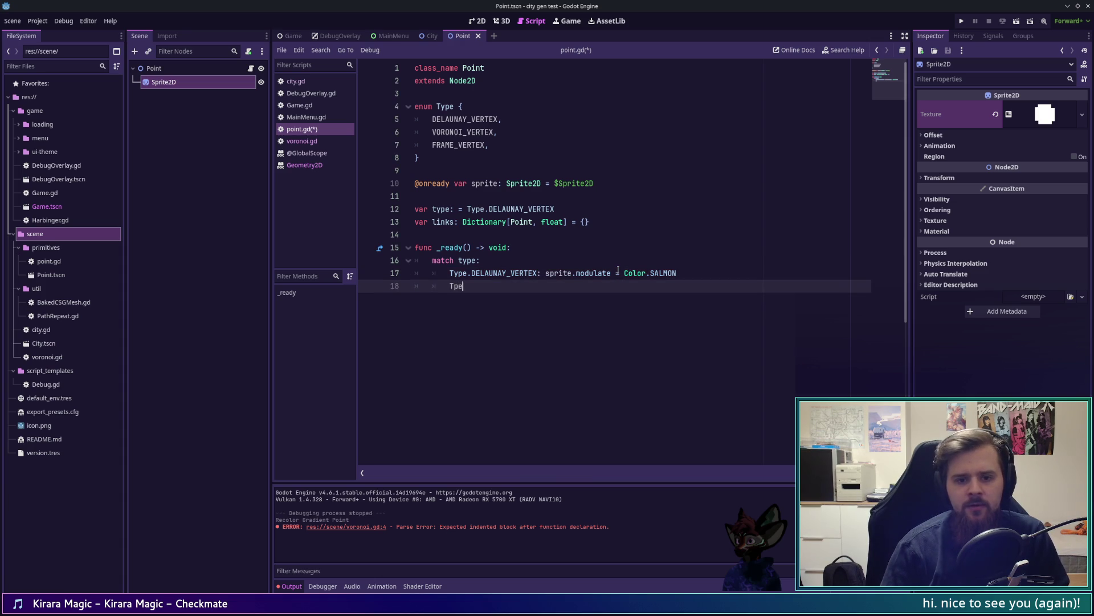
{"action": "key", "text": "BackSpace"}
{"action": "key", "text": "BackSpace"}
{"action": "type", "text": "ype.DEL"}
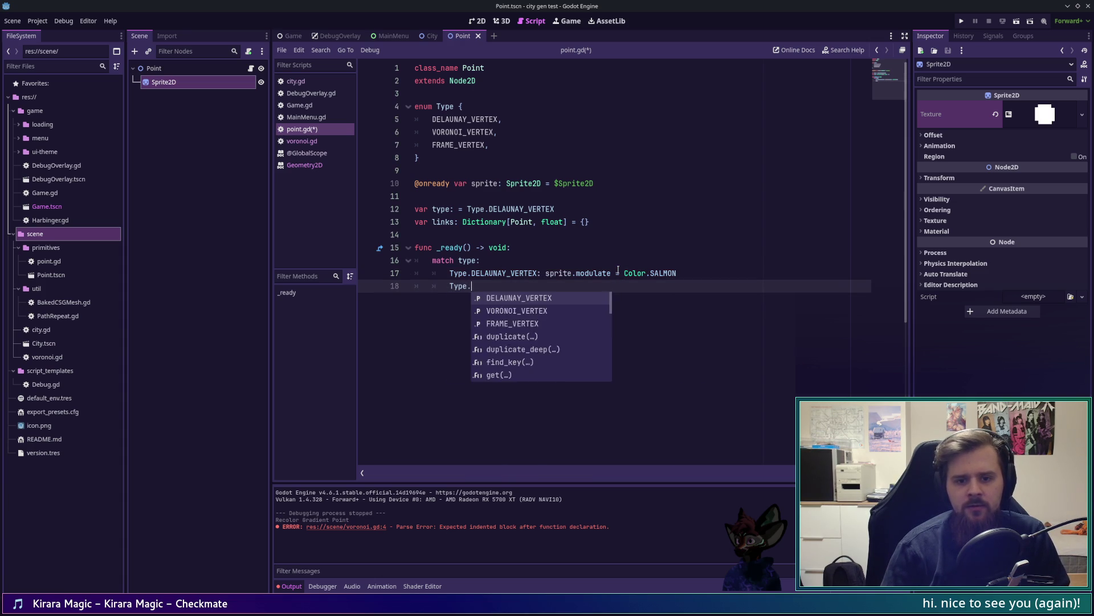
{"action": "key", "text": "BackSpace"}
{"action": "key", "text": "BackSpace"}
{"action": "key", "text": "BackSpace"}
{"action": "type", "text": "VO"}
{"action": "key", "text": "Return"}
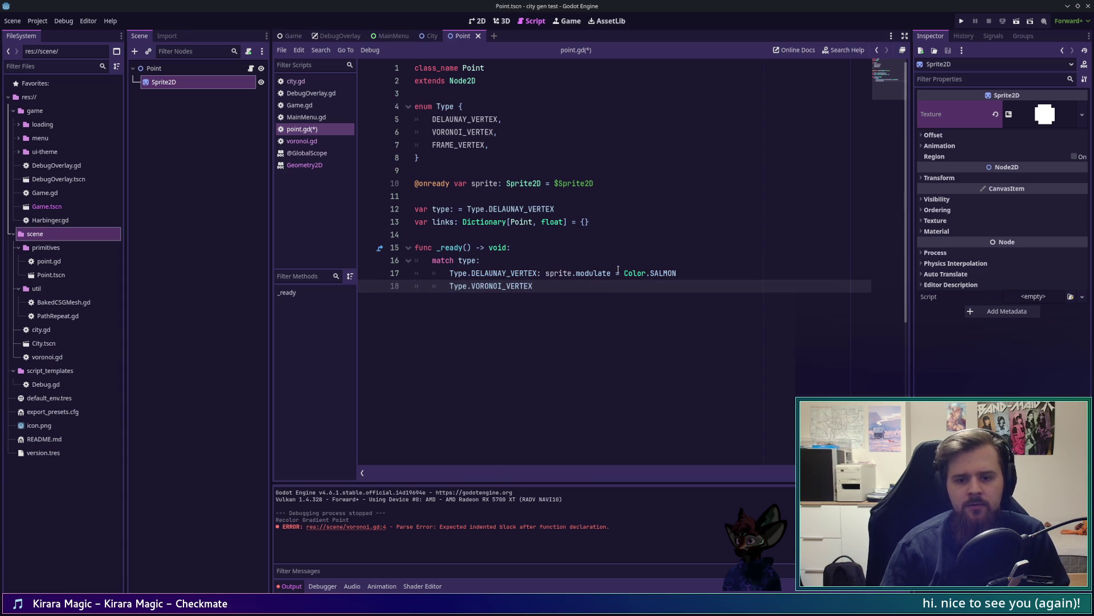
{"action": "type", "text": ": sprite.mo"}
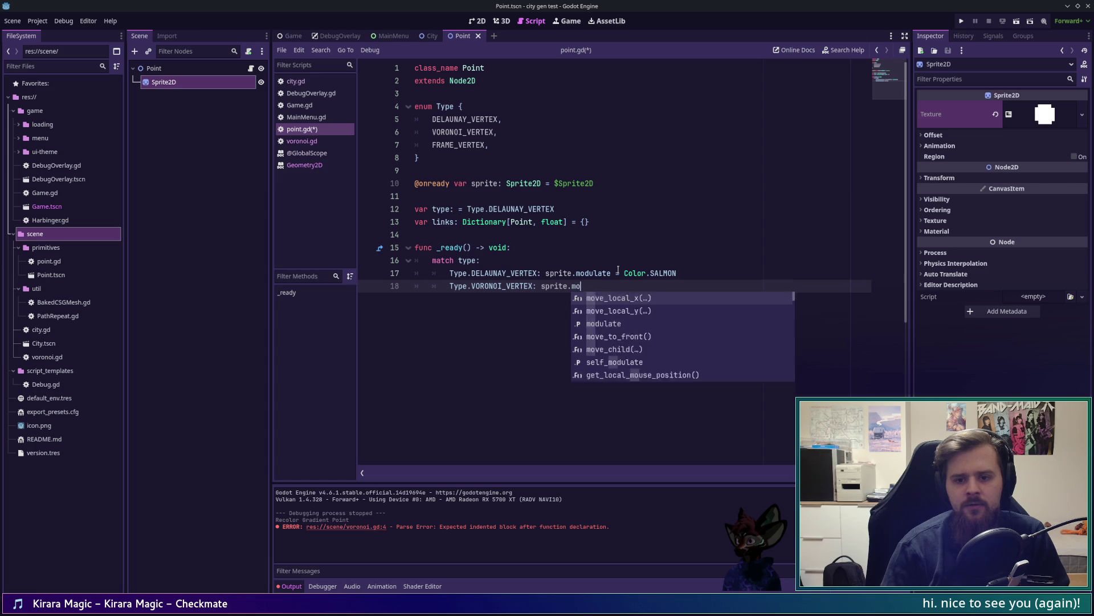
{"action": "type", "text": "dulate = "}
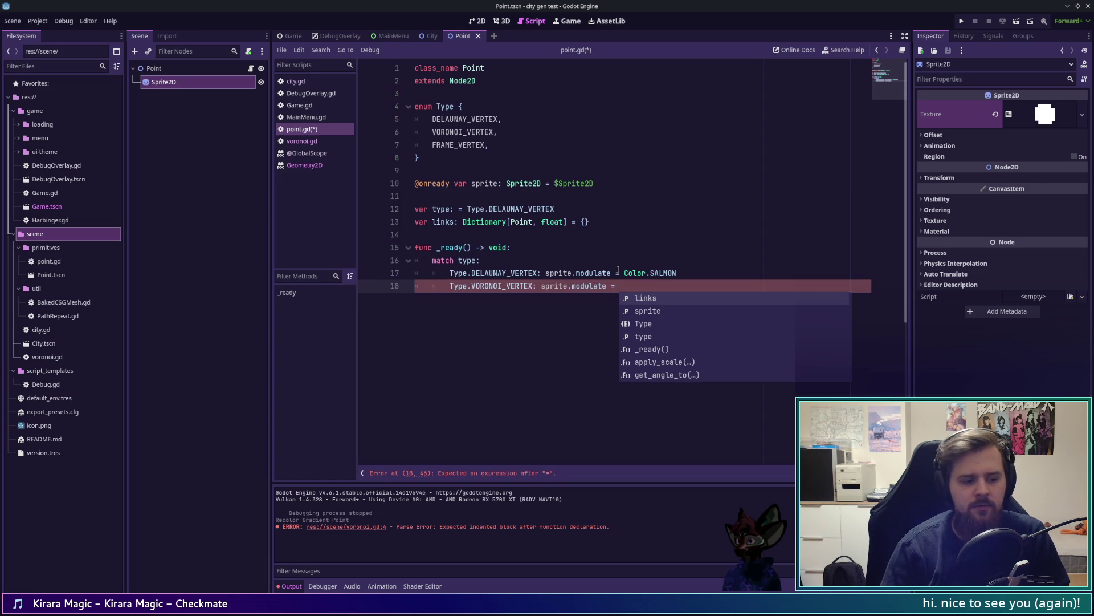
{"action": "type", "text": "Color."}
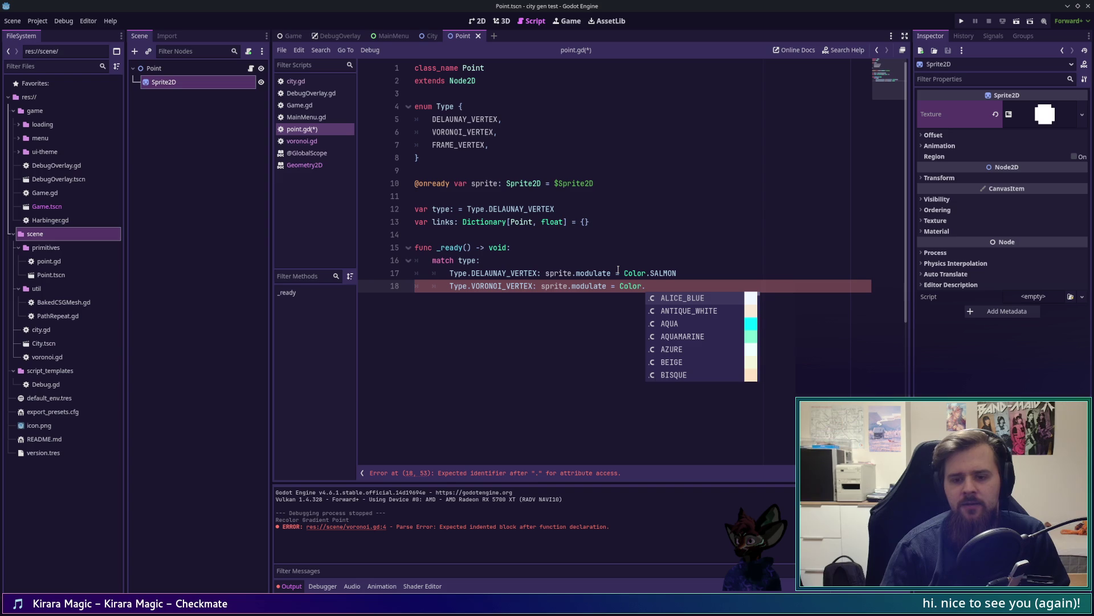
{"action": "type", "text": "BLU"}
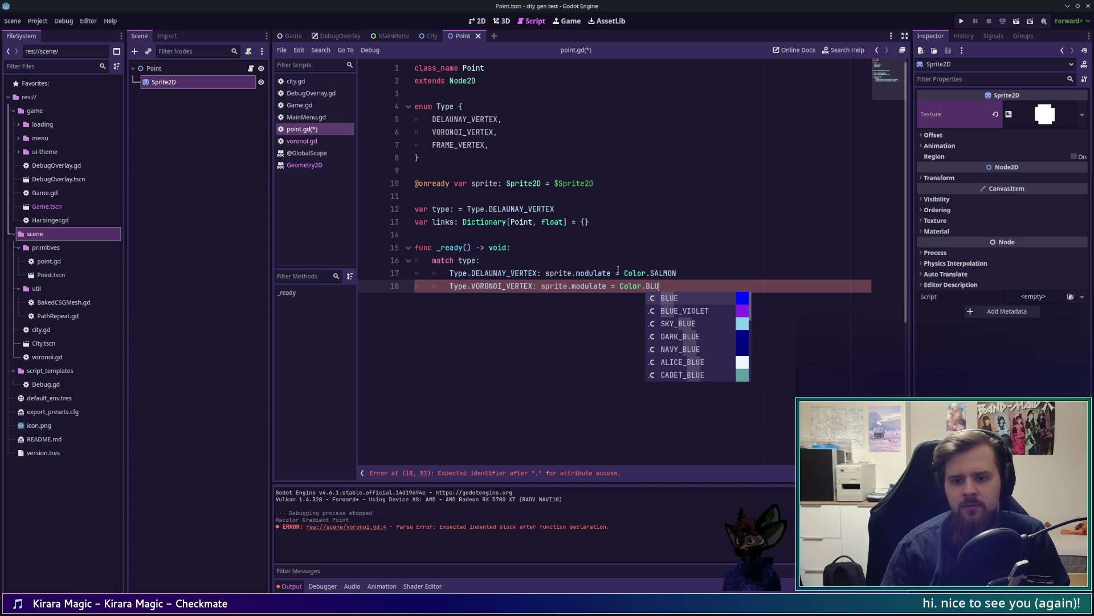
{"action": "key", "text": "BackSpace"}
{"action": "key", "text": "BackSpace"}
{"action": "key", "text": "BackSpace"}
Try several colour names, then choose Color.DEEP_SKY_BLUE for the VORONOI_VERTEX branch
{"action": "type", "text": "IND"}
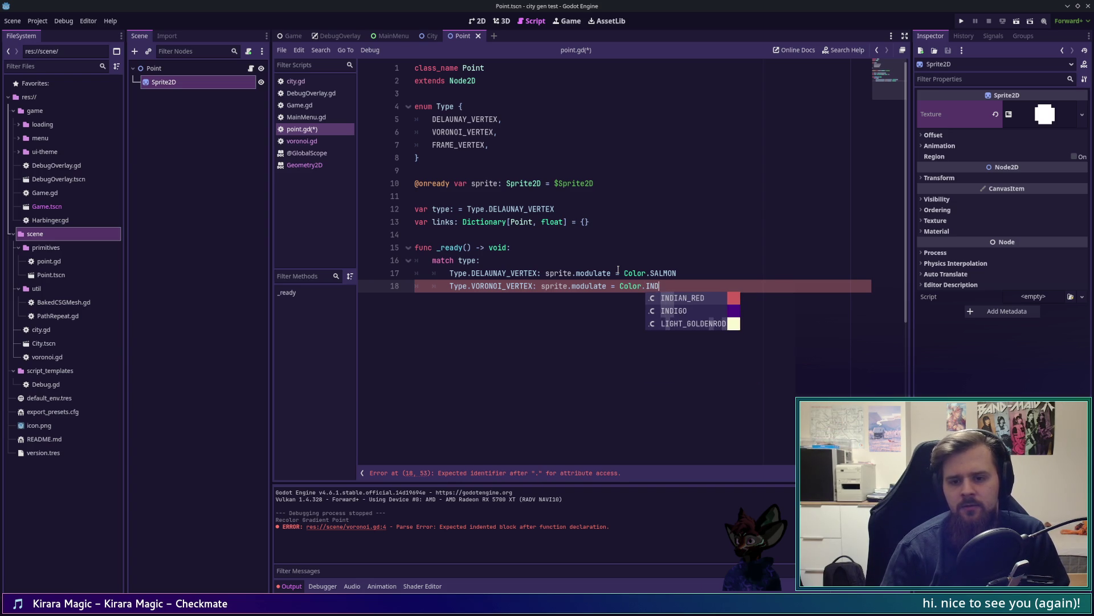
{"action": "key", "text": "BackSpace"}
{"action": "key", "text": "BackSpace"}
{"action": "key", "text": "BackSpace"}
{"action": "type", "text": "SLA"}
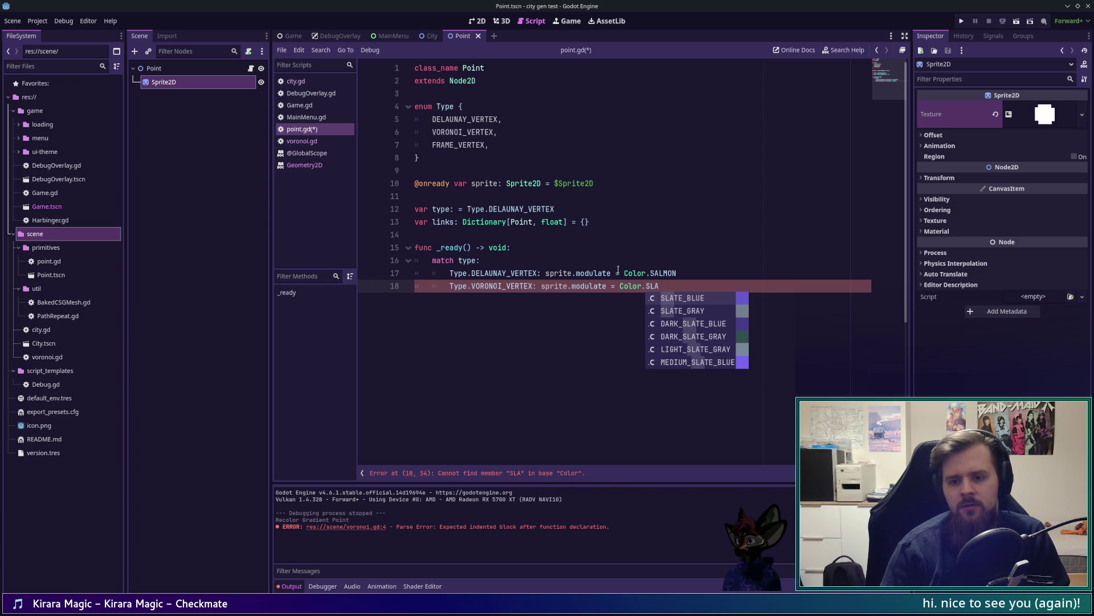
{"action": "key", "text": "BackSpace"}
{"action": "key", "text": "BackSpace"}
{"action": "key", "text": "BackSpace"}
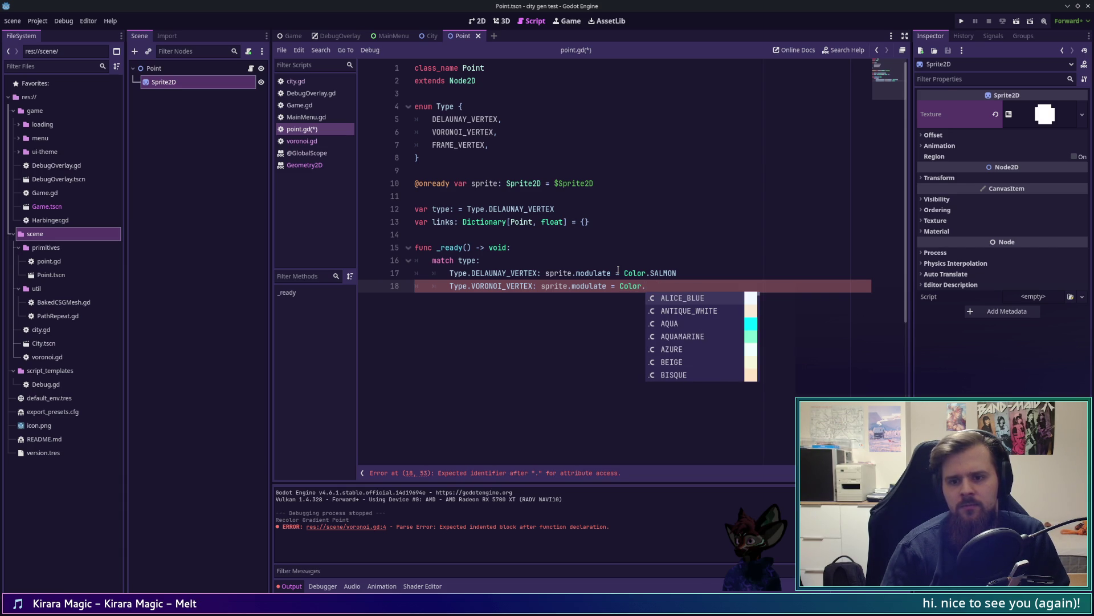
{"action": "type", "text": "SK"}
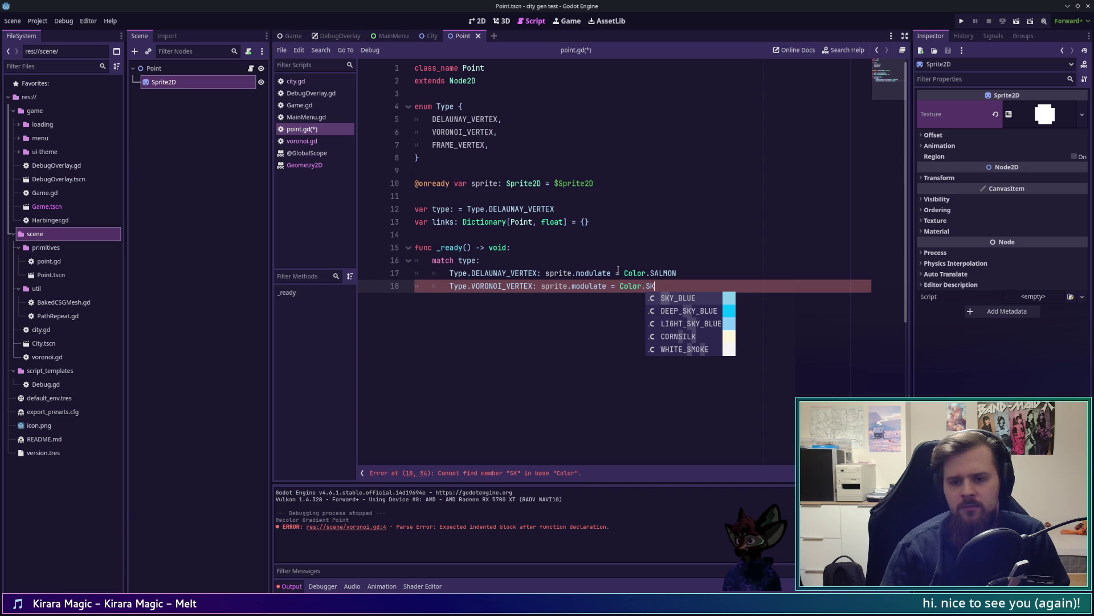
{"action": "key", "text": "BackSpace"}
{"action": "key", "text": "BackSpace"}
{"action": "type", "text": "DE"}
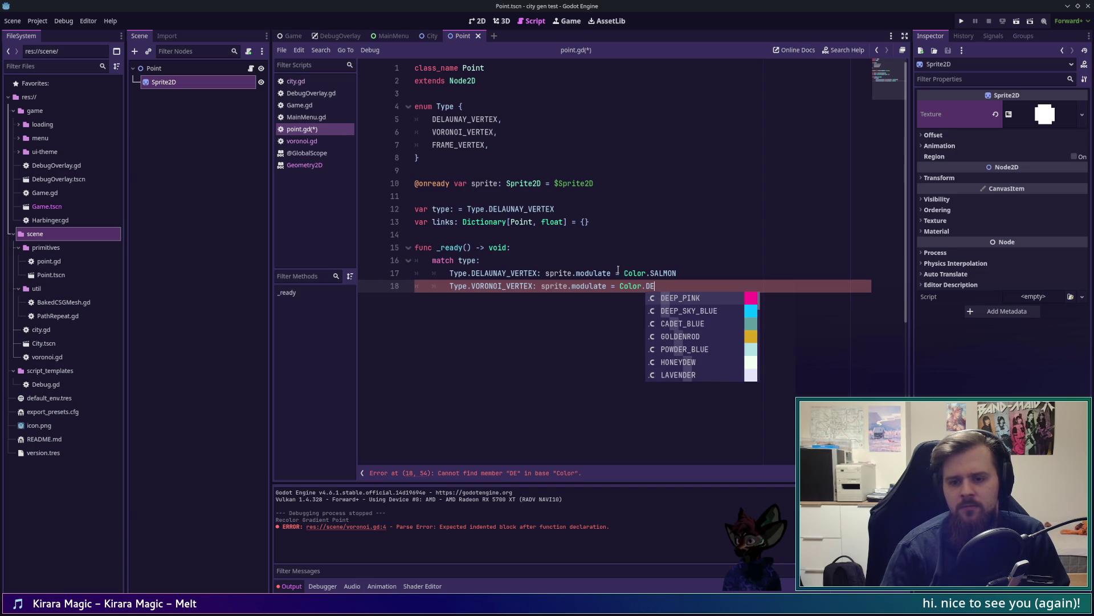
{"action": "key", "text": "BackSpace"}
{"action": "key", "text": "BackSpace"}
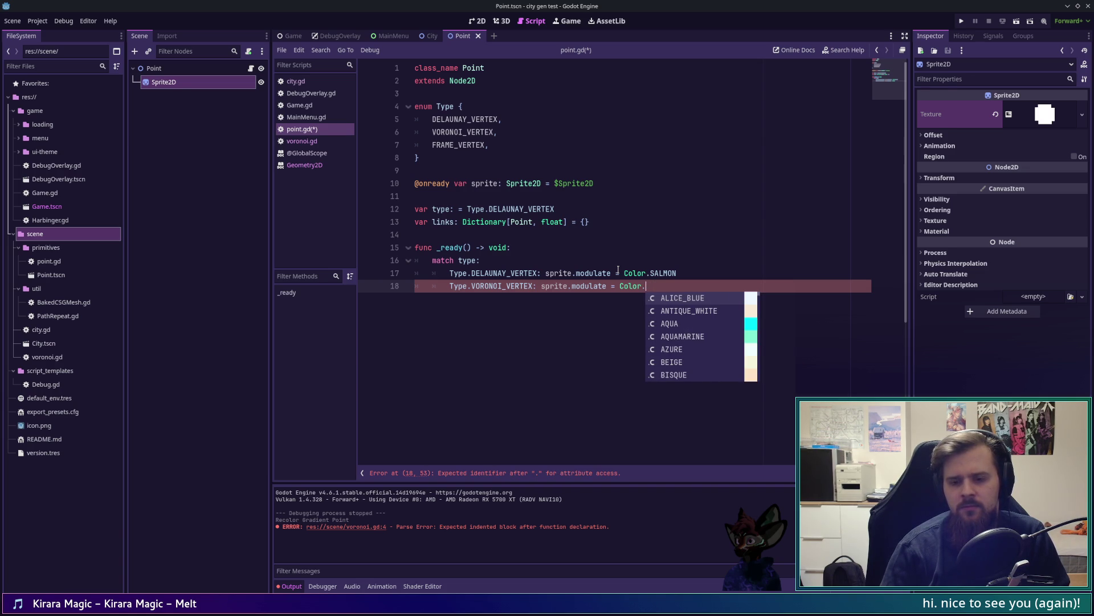
{"action": "type", "text": "SKLI"}
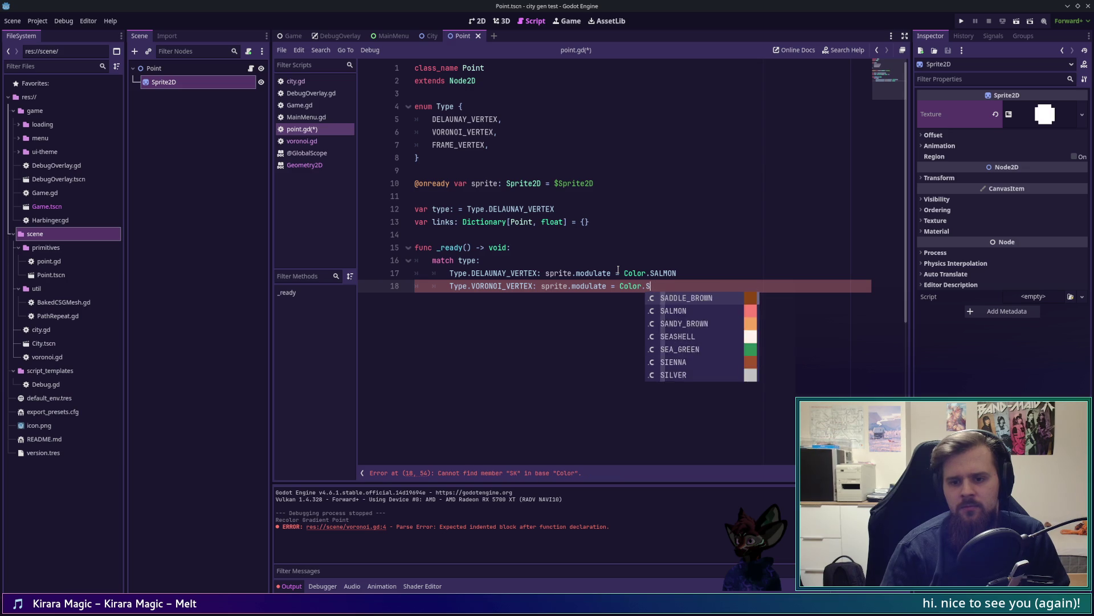
{"action": "key", "text": "BackSpace"}
{"action": "key", "text": "BackSpace"}
{"action": "type", "text": "DE"}
{"action": "key", "text": "BackSpace"}
{"action": "key", "text": "BackSpace"}
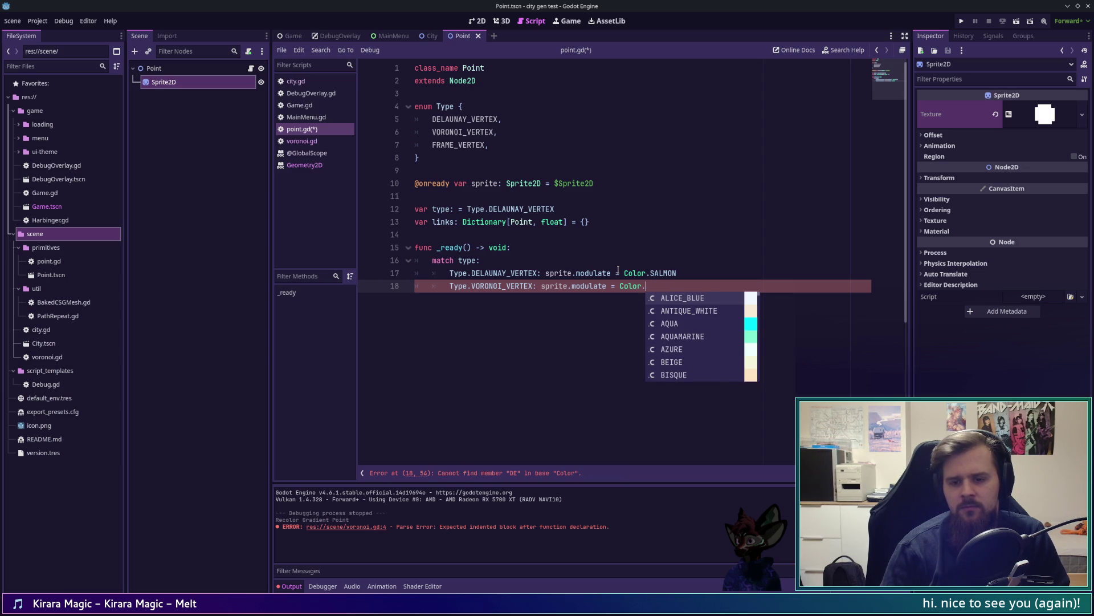
{"action": "mouse_move", "coordinate": [759, 295]}
{"action": "left_mouse_down"}
{"action": "mouse_move", "coordinate": [766, 376]}
{"action": "mouse_move", "coordinate": [764, 315]}
{"action": "left_mouse_up"}
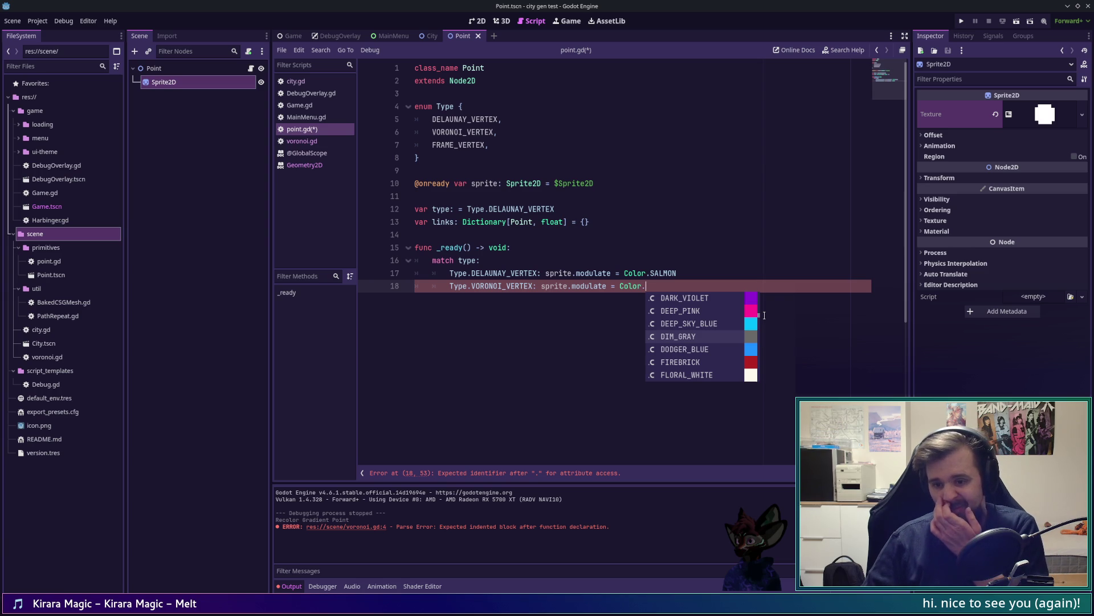
{"action": "left_click", "coordinate": [701, 323]}
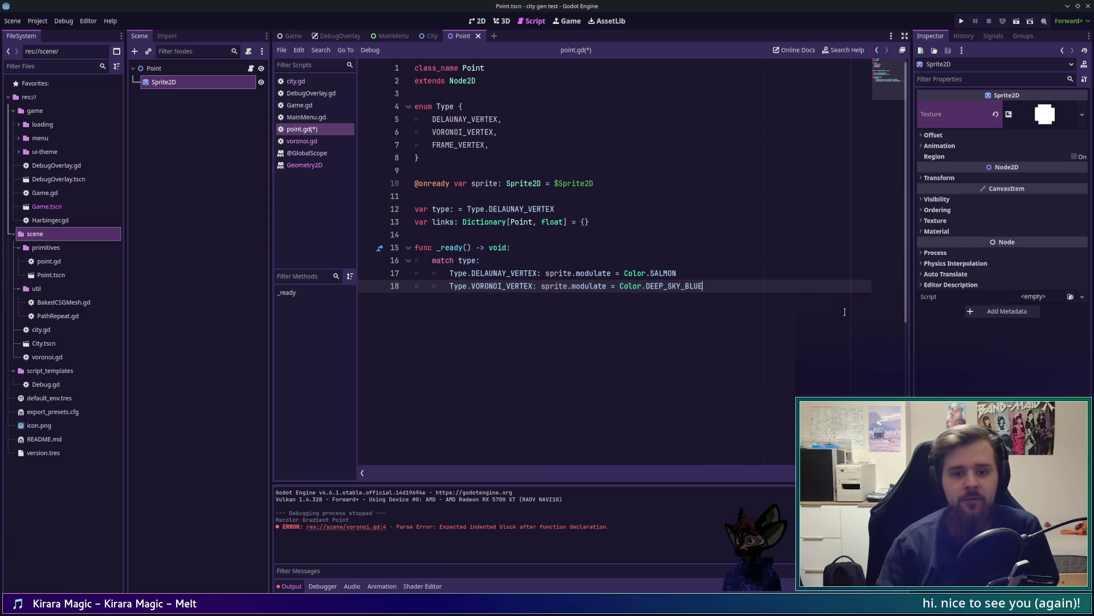
Add a Type.FRAME_VERTEX branch with 'sprite.modulate = Color.' and browse colour suggestions
{"action": "key", "text": "Return"}
{"action": "type", "text": "Ty"}
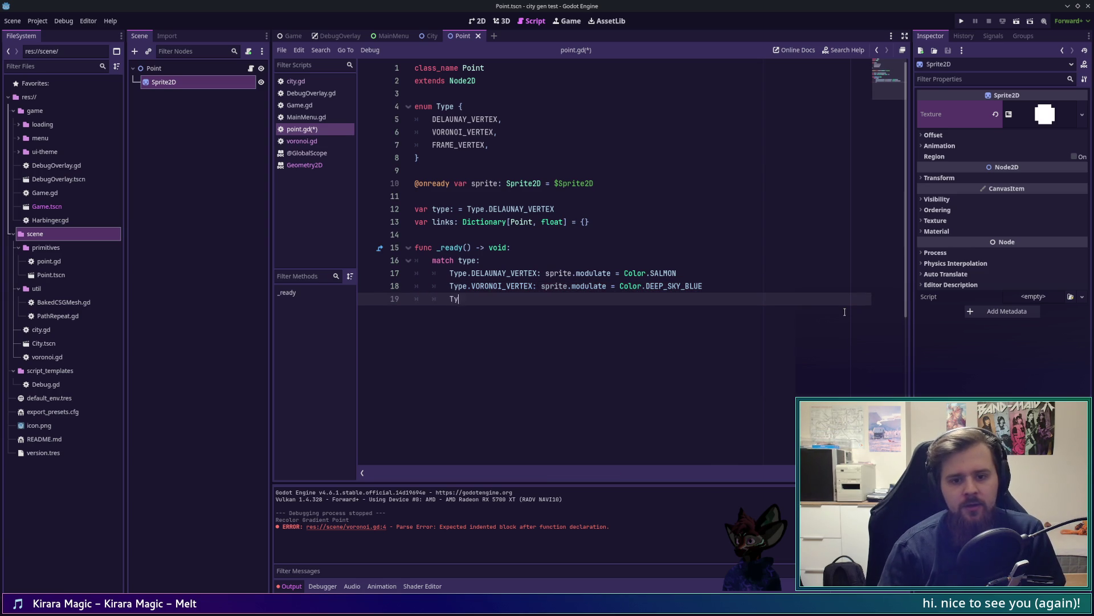
{"action": "type", "text": "pe."}
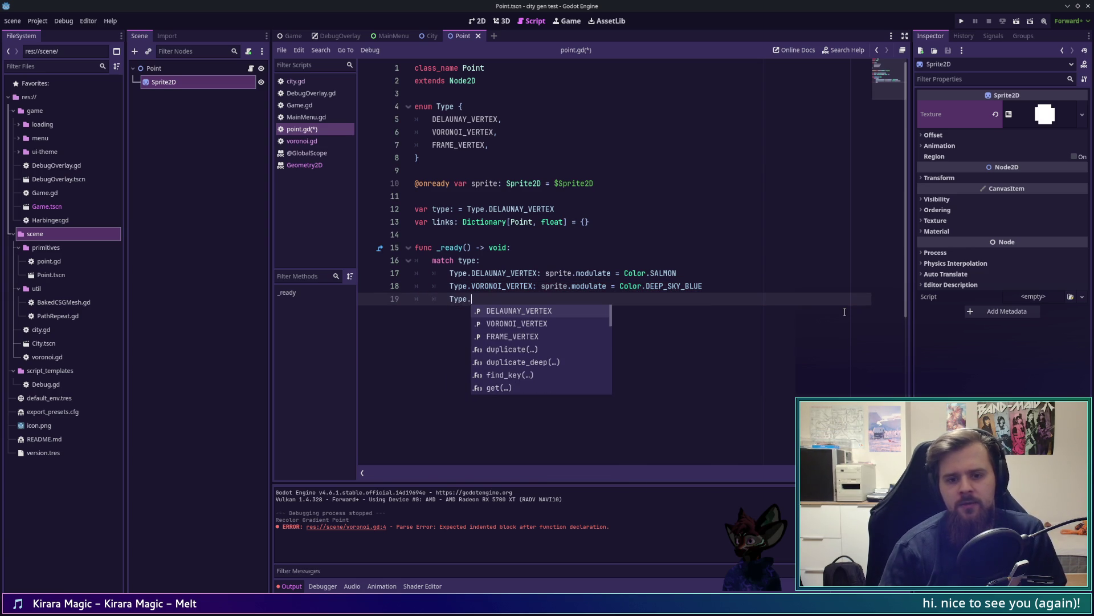
{"action": "type", "text": "FRA"}
{"action": "key", "text": "Return"}
{"action": "type", "text": ": sprite.modulate = Color."}
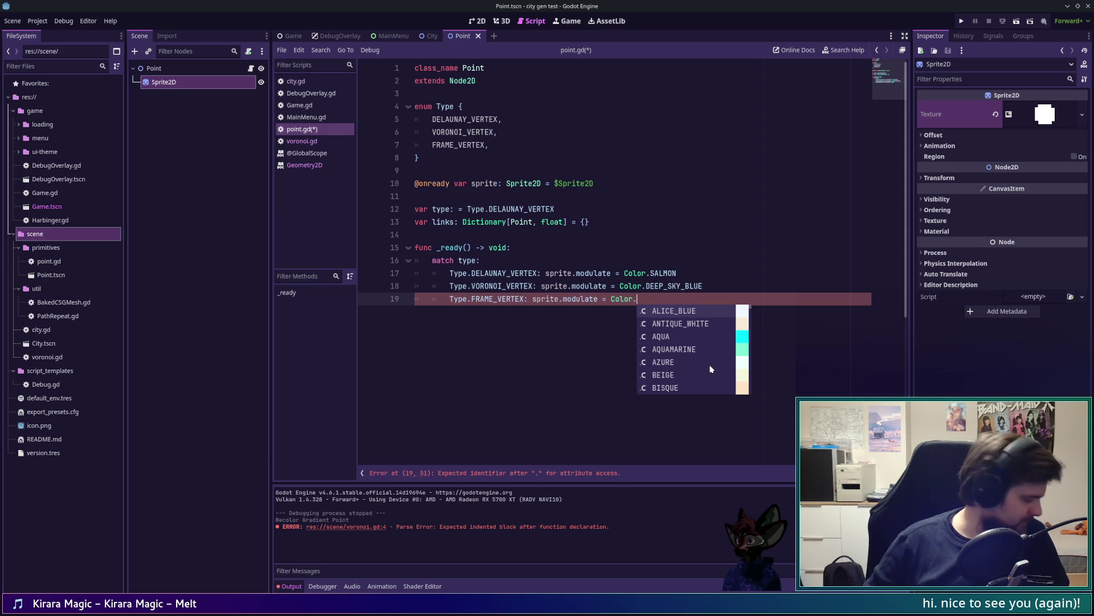
{"action": "type", "text": "YEL"}
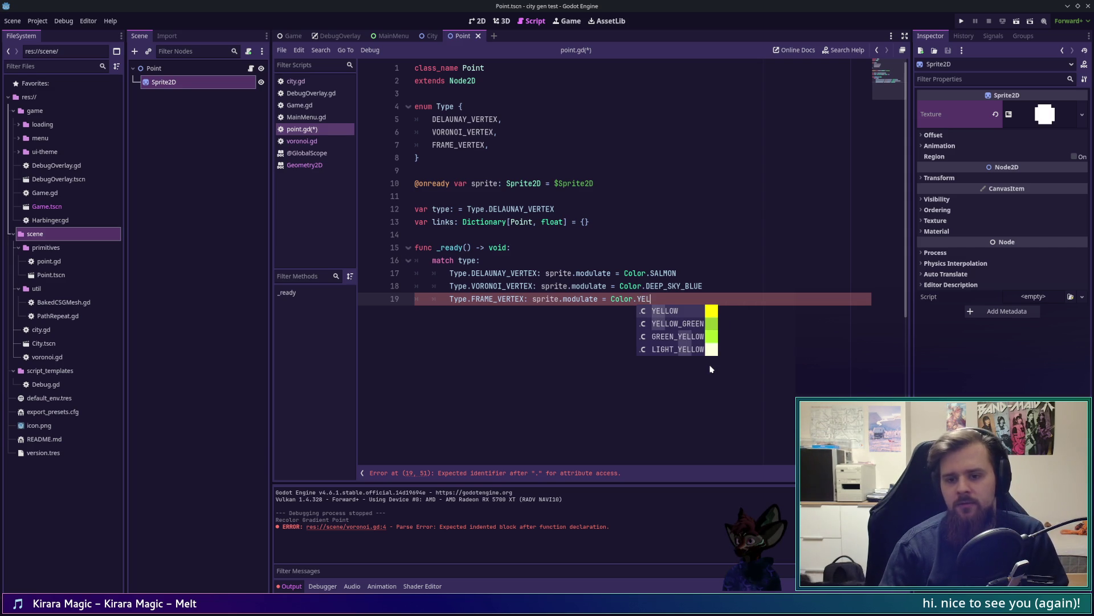
{"action": "key", "text": "BackSpace"}
{"action": "key", "text": "BackSpace"}
{"action": "key", "text": "BackSpace"}
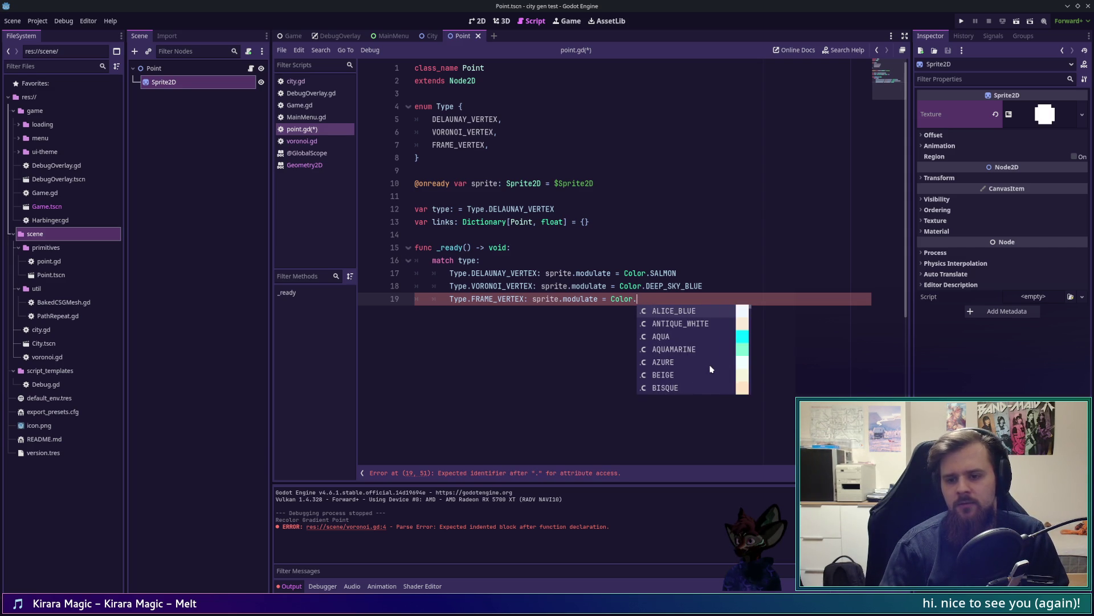
{"action": "key", "text": "Down"}
{"action": "key", "text": "Down"}
{"action": "key", "text": "Down"}
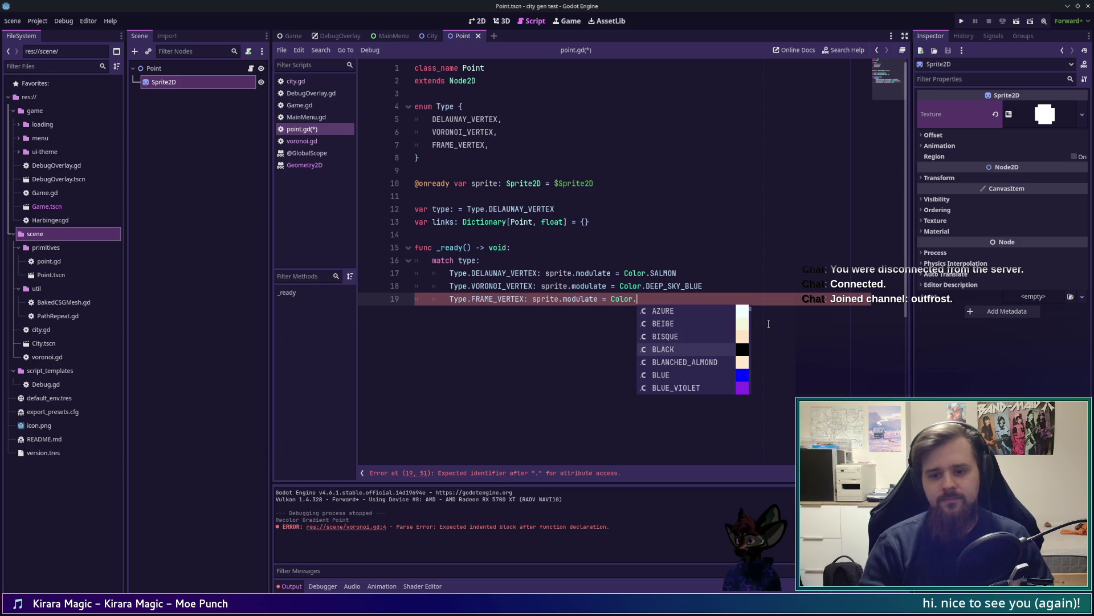
{"action": "scroll", "coordinate": [748, 315], "scroll_direction": "down", "scroll_amount": 16}
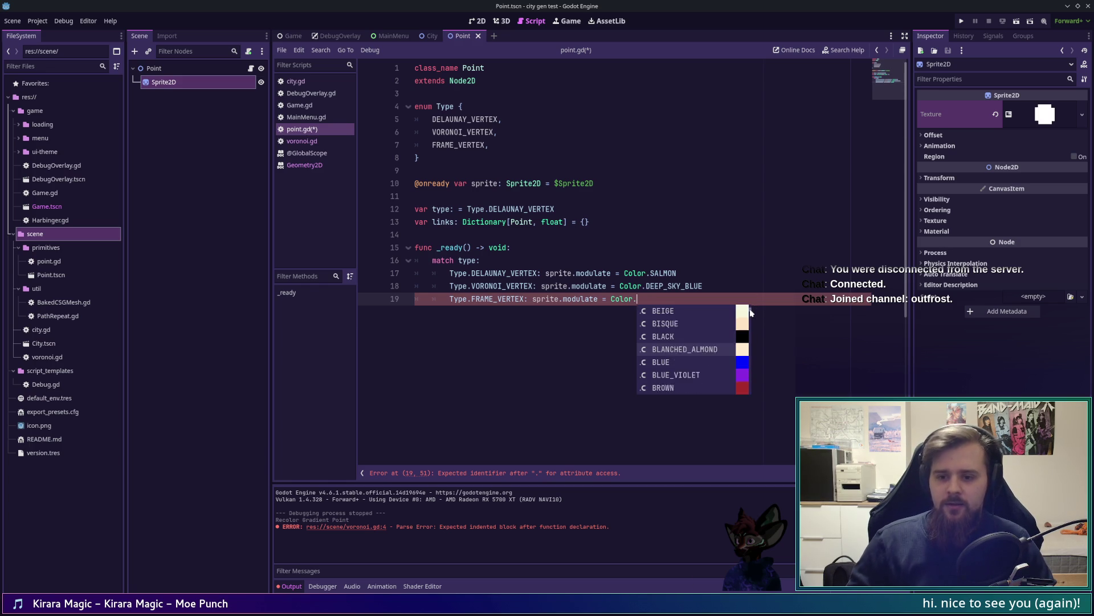
Choose SANDY_BROWN for frame vertices, save point.gd and run the game
{"action": "left_click_drag", "start_coordinate": [750, 321], "coordinate": [750, 329]}
{"action": "scroll", "coordinate": [750, 329], "scroll_direction": "up", "scroll_amount": 4}
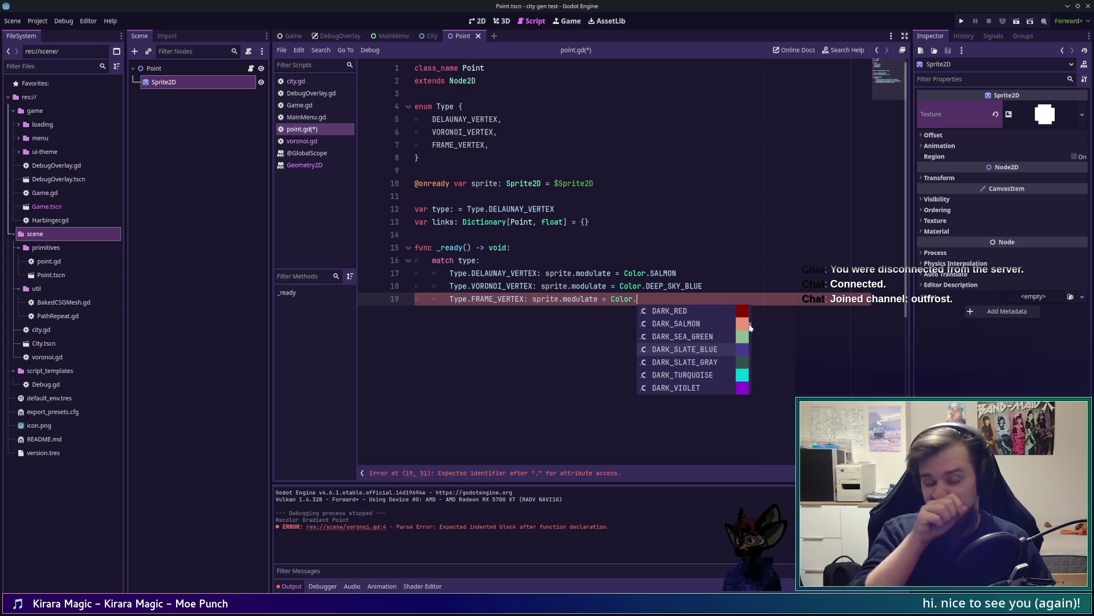
{"action": "left_click_drag", "start_coordinate": [751, 326], "coordinate": [749, 382]}
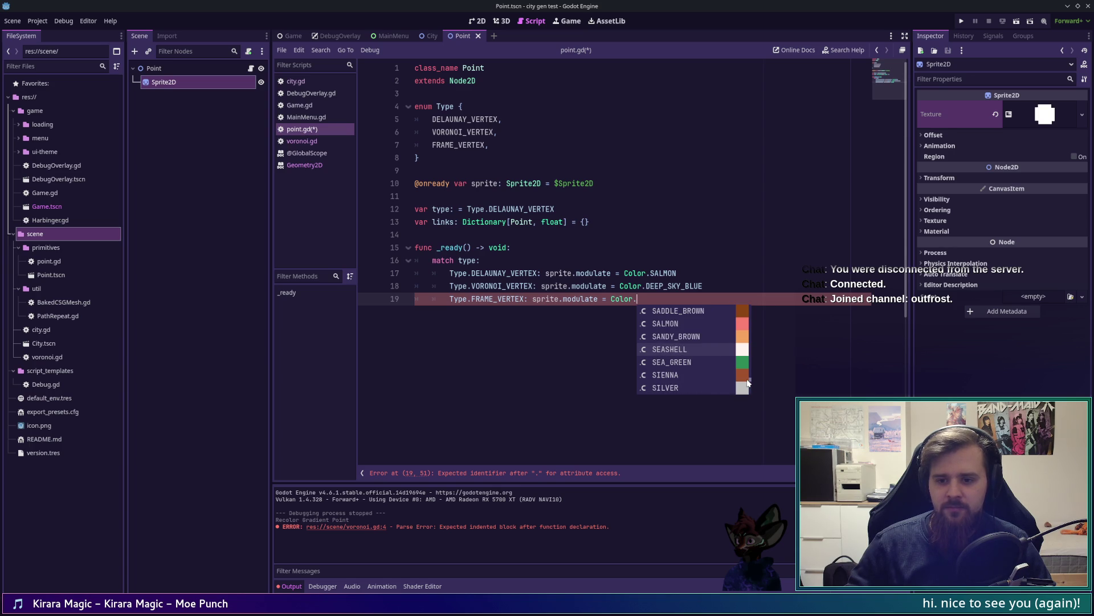
{"action": "left_click", "coordinate": [679, 336]}
{"action": "key", "text": "ctrl+s"}
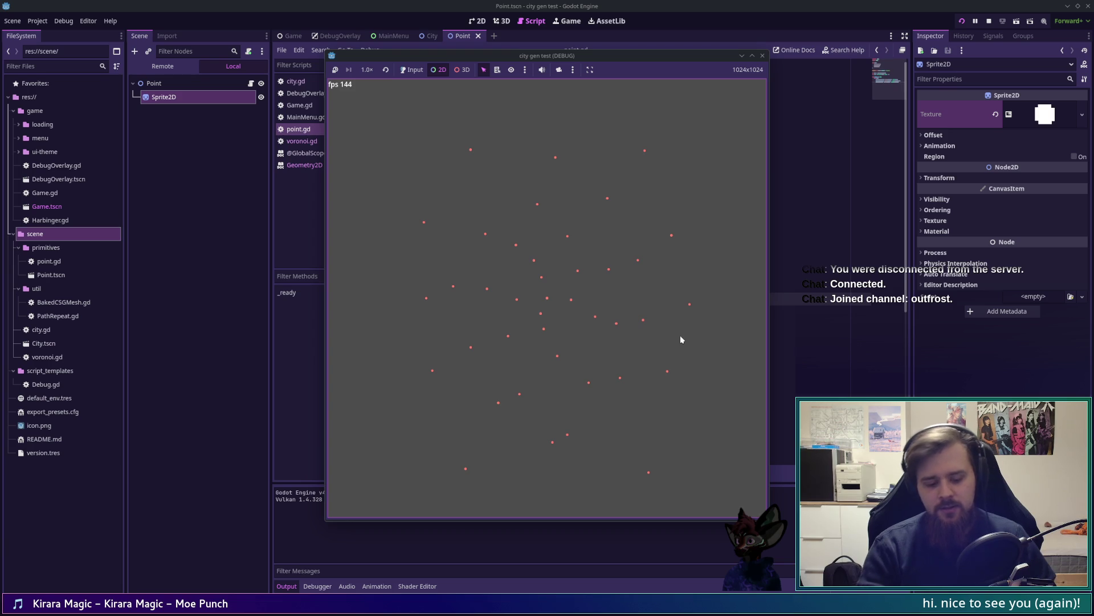
Change the Delaunay vertex colour on line 17 from SALMON to DARK_ORANGE and run the game
{"action": "key", "text": "F8"}
{"action": "left_click", "coordinate": [701, 273]}
{"action": "key", "text": "ctrl+shift+Left"}
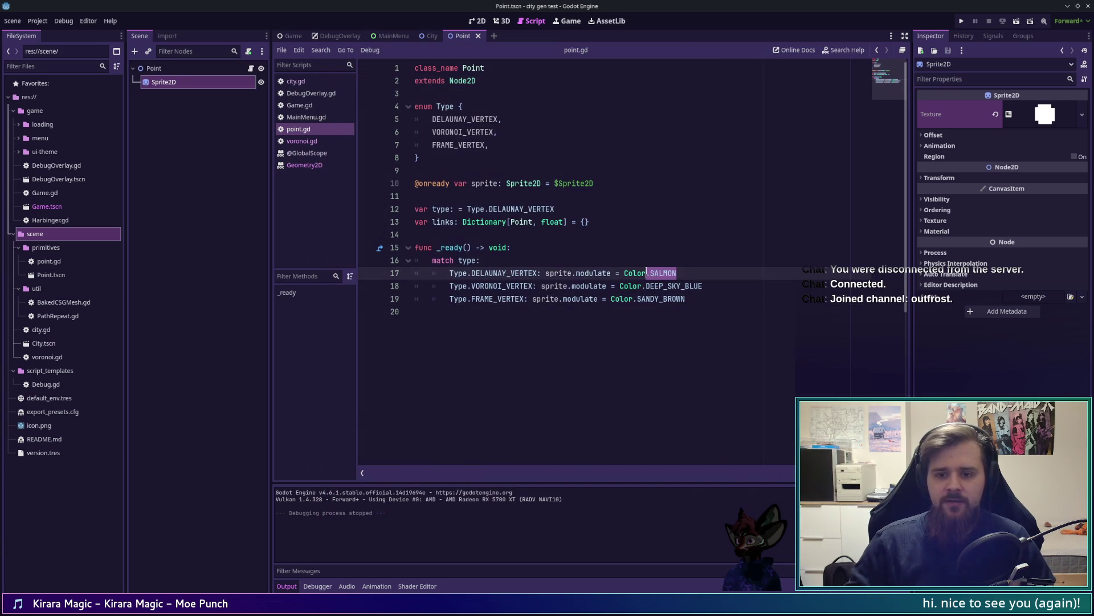
{"action": "key", "text": "BackSpace"}
{"action": "key", "text": "ctrl+space"}
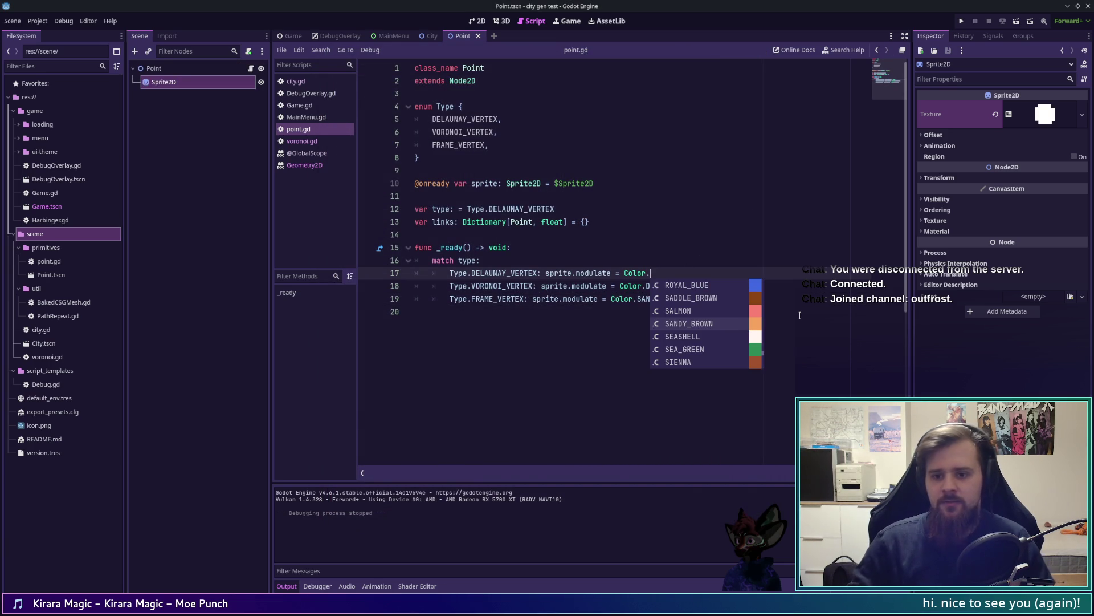
{"action": "type", "text": "ora"}
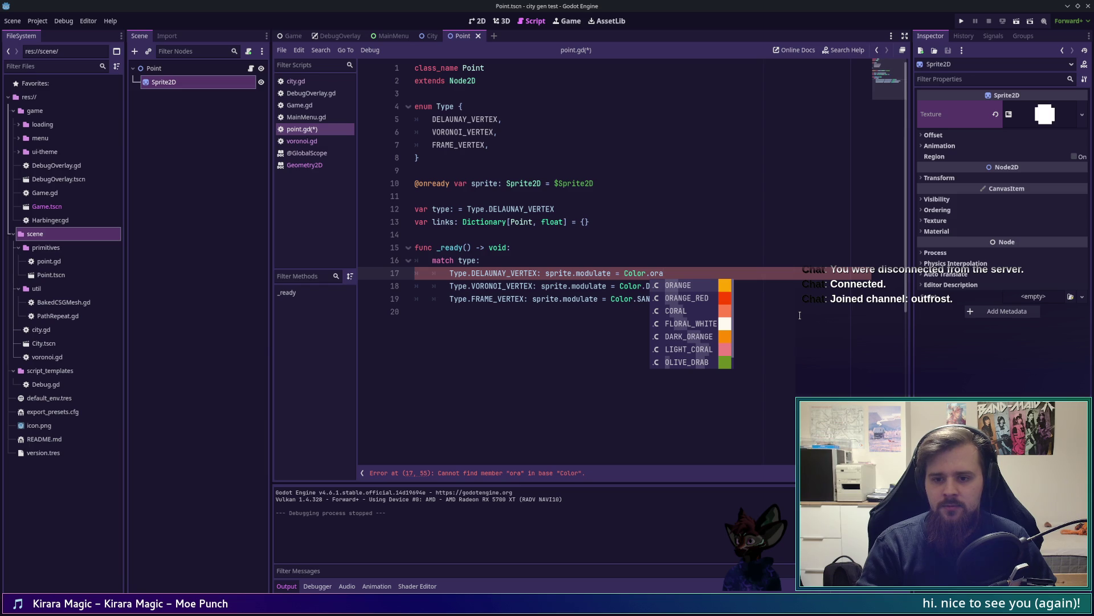
{"action": "key", "text": "Down"}
{"action": "key", "text": "Down"}
{"action": "key", "text": "Down"}
{"action": "key", "text": "Down"}
{"action": "key", "text": "Down"}
{"action": "key", "text": "Up"}
{"action": "key", "text": "Up"}
{"action": "key", "text": "Return"}
{"action": "key", "text": "F5"}
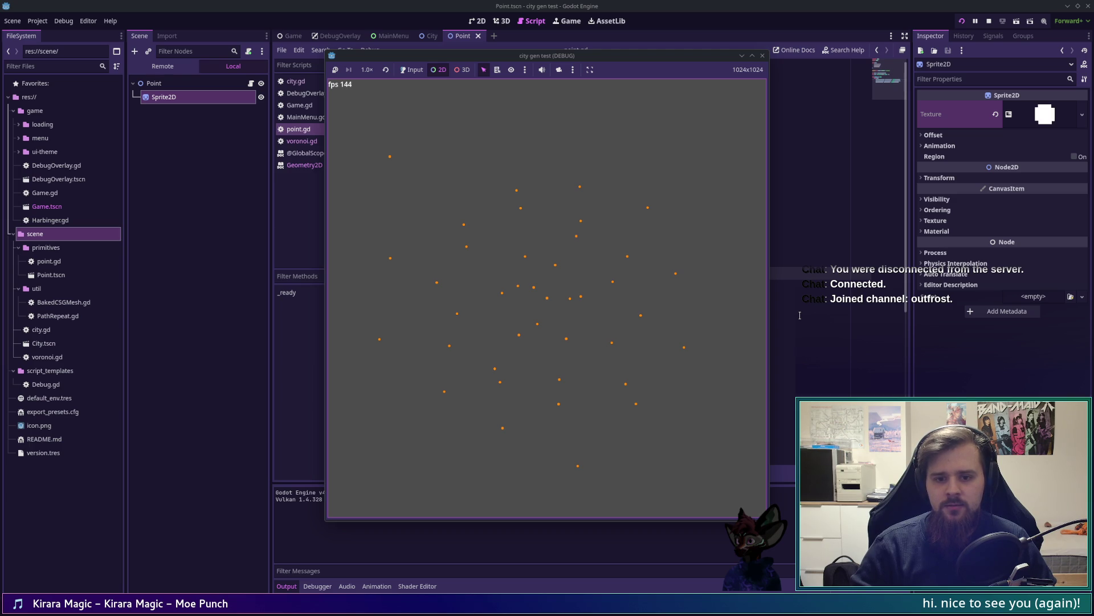
Swap DARK_ORANGE for CORAL, run to compare, stop the game, and open voronoi.gd
{"action": "key", "text": "F8"}
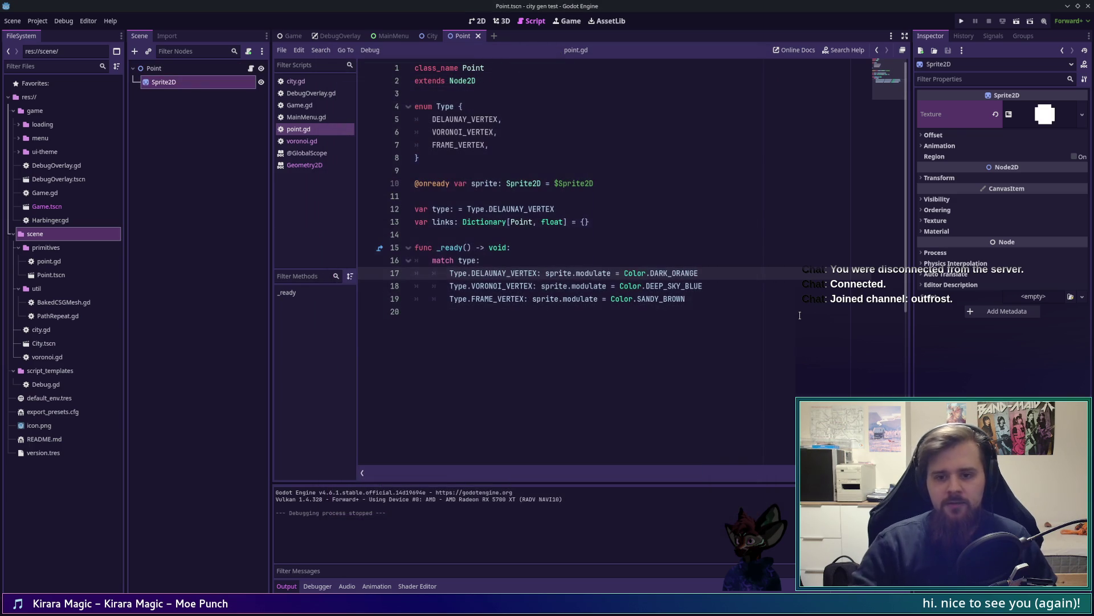
{"action": "key", "text": "ctrl+shift+Left"}
{"action": "key", "text": "BackSpace"}
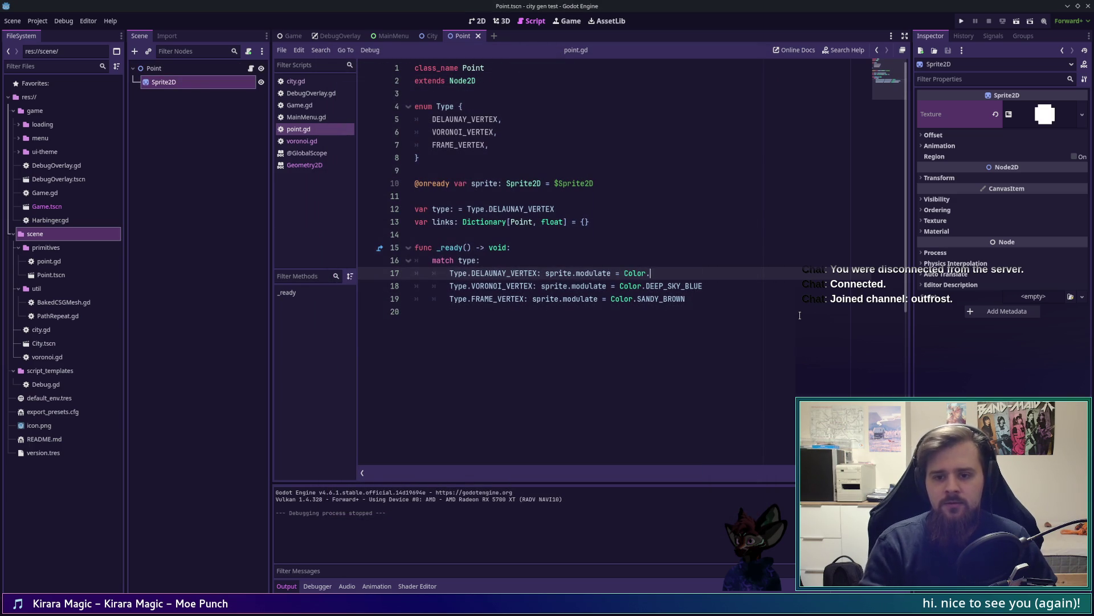
{"action": "type", "text": "ora"}
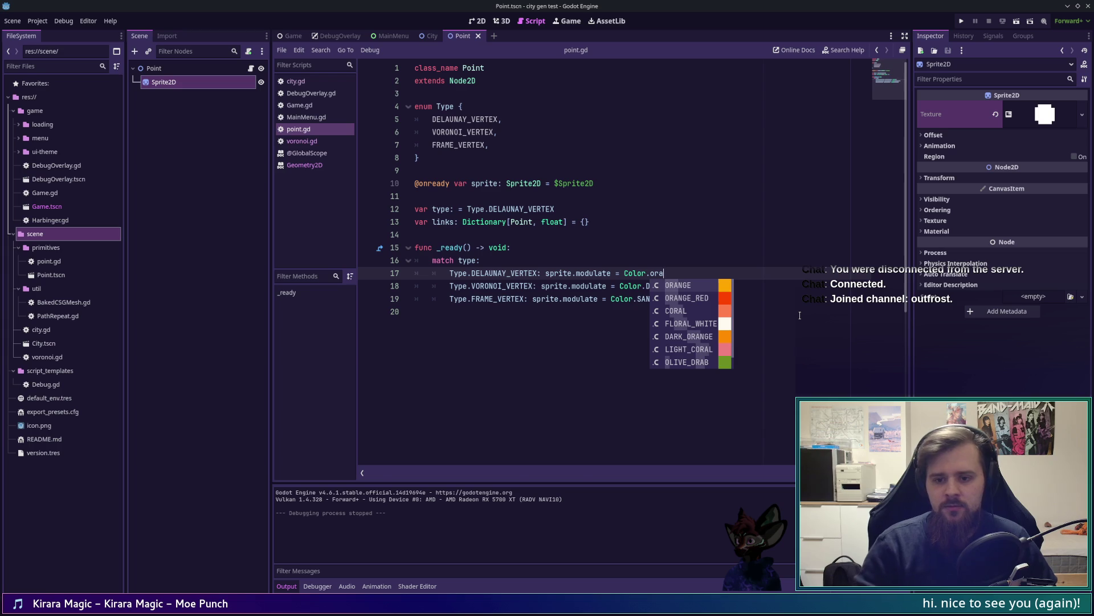
{"action": "key", "text": "Down"}
{"action": "key", "text": "Down"}
{"action": "key", "text": "Down"}
{"action": "key", "text": "Up"}
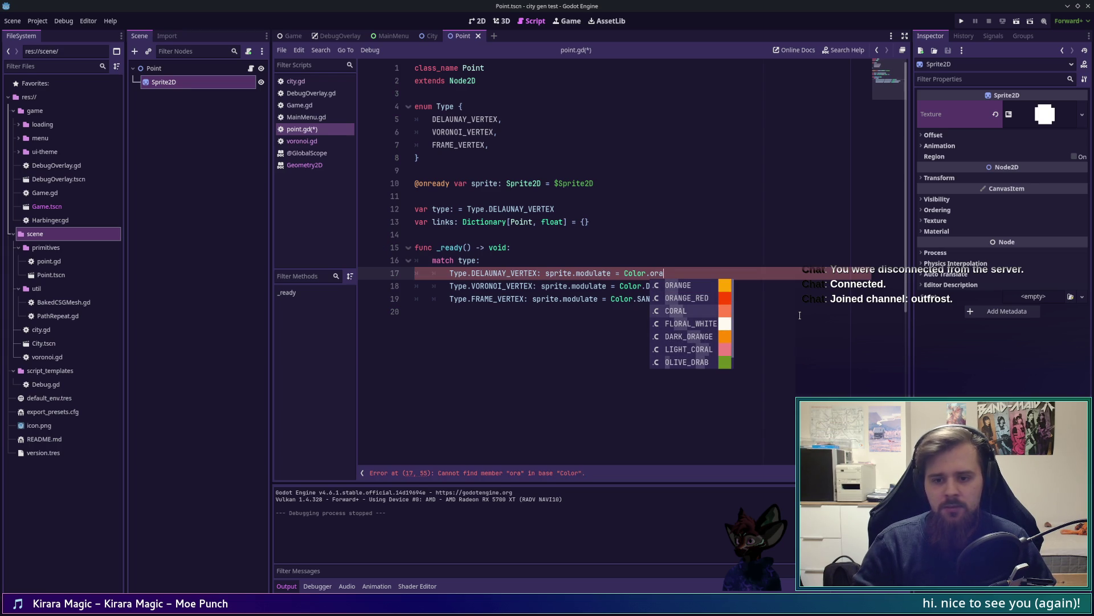
{"action": "key", "text": "Return"}
{"action": "key", "text": "F5"}
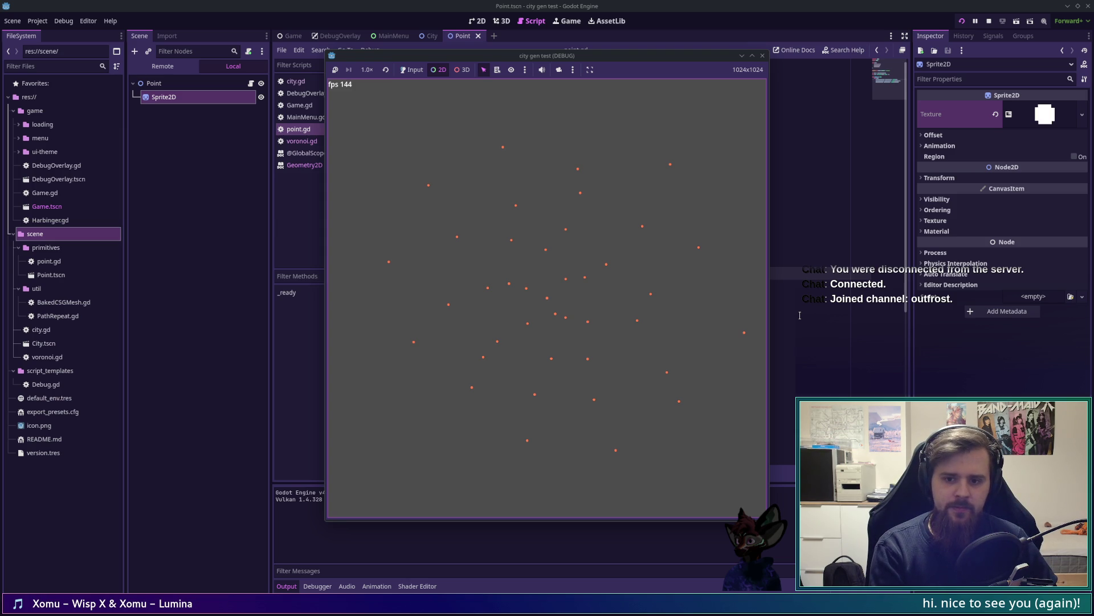
{"action": "key", "text": "F8"}
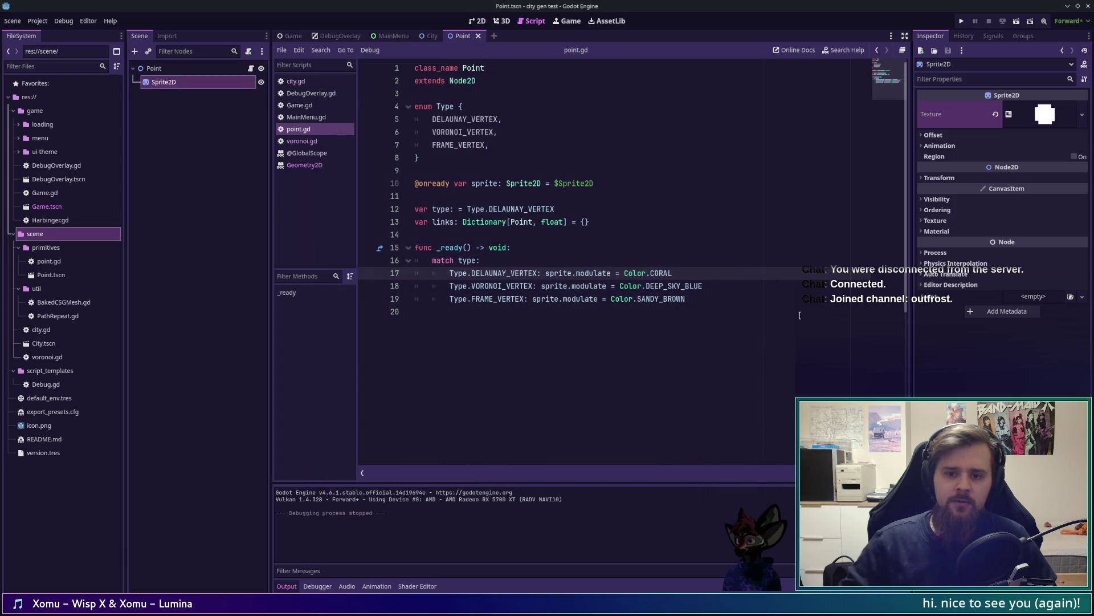
{"action": "left_click", "coordinate": [318, 141]}
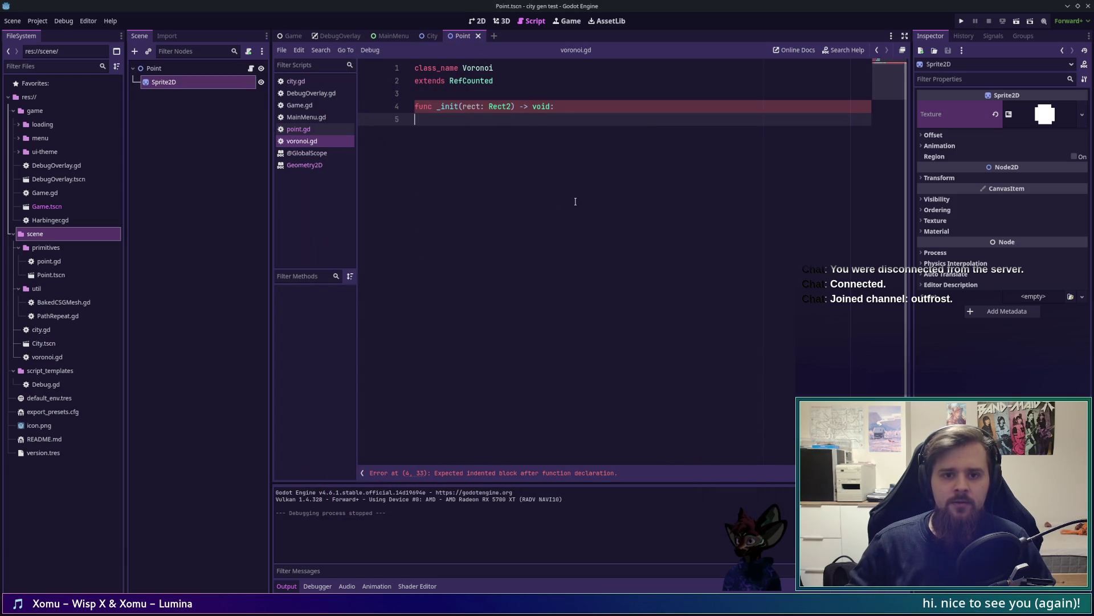
Read the Rect2 docs on non-negative sizes and the end property, then open city.gd
{"action": "left_click", "coordinate": [498, 106], "text": "ctrl"}
{"action": "scroll", "coordinate": [552, 333], "scroll_direction": "down", "scroll_amount": 5}
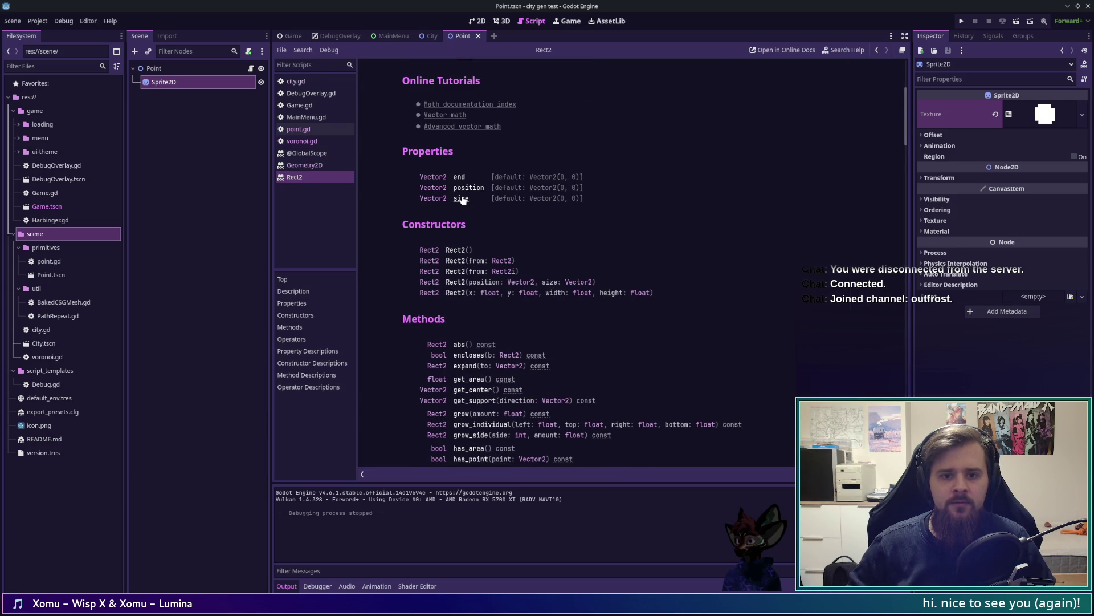
{"action": "scroll", "coordinate": [496, 237], "scroll_direction": "down", "scroll_amount": 10}
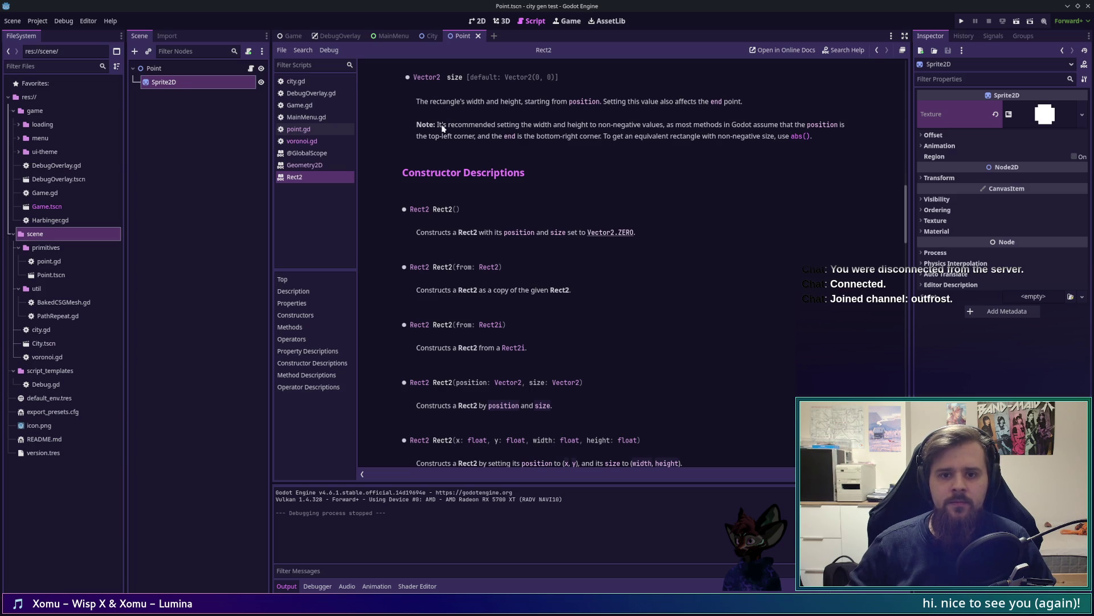
{"action": "left_click_drag", "start_coordinate": [443, 129], "coordinate": [861, 125]}
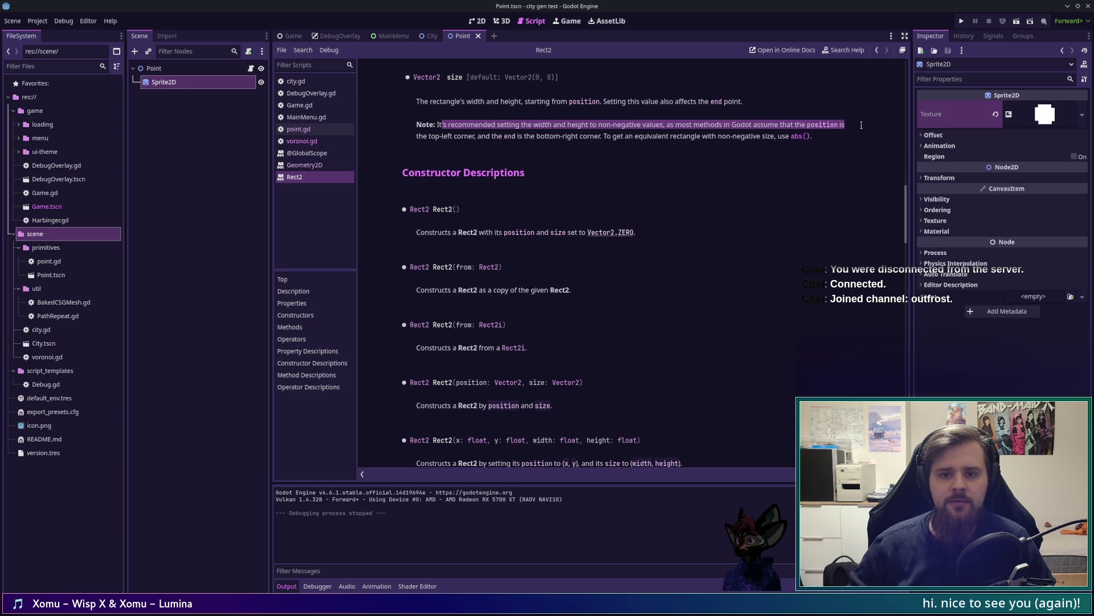
{"action": "left_click", "coordinate": [863, 127]}
{"action": "scroll", "coordinate": [718, 102], "scroll_direction": "up", "scroll_amount": 3}
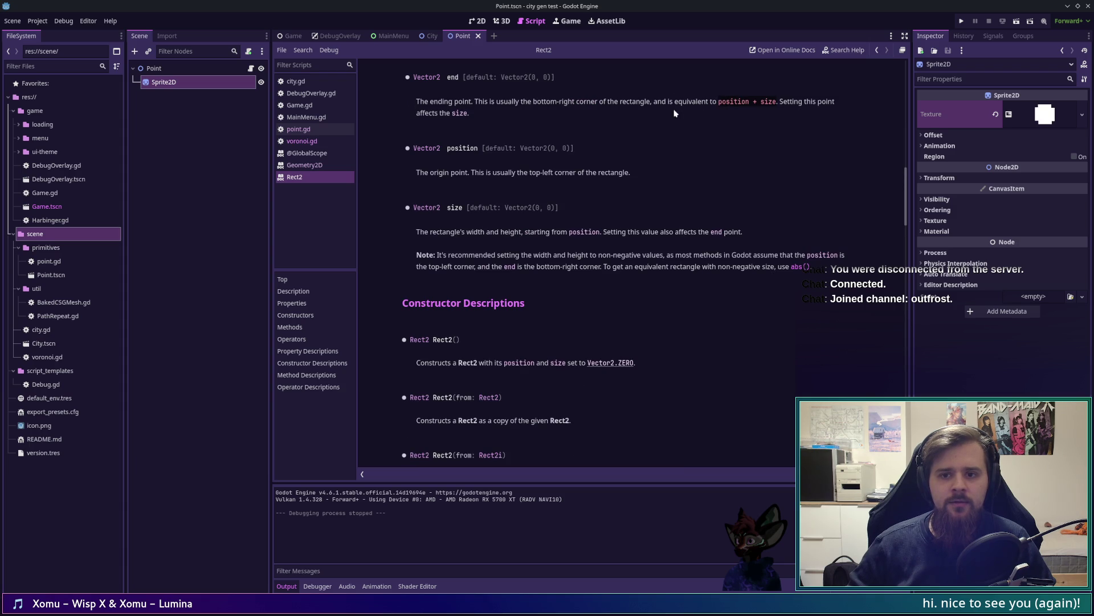
{"action": "left_click_drag", "start_coordinate": [834, 101], "coordinate": [531, 100]}
{"action": "left_click", "coordinate": [532, 101]}
{"action": "left_click", "coordinate": [296, 82]}
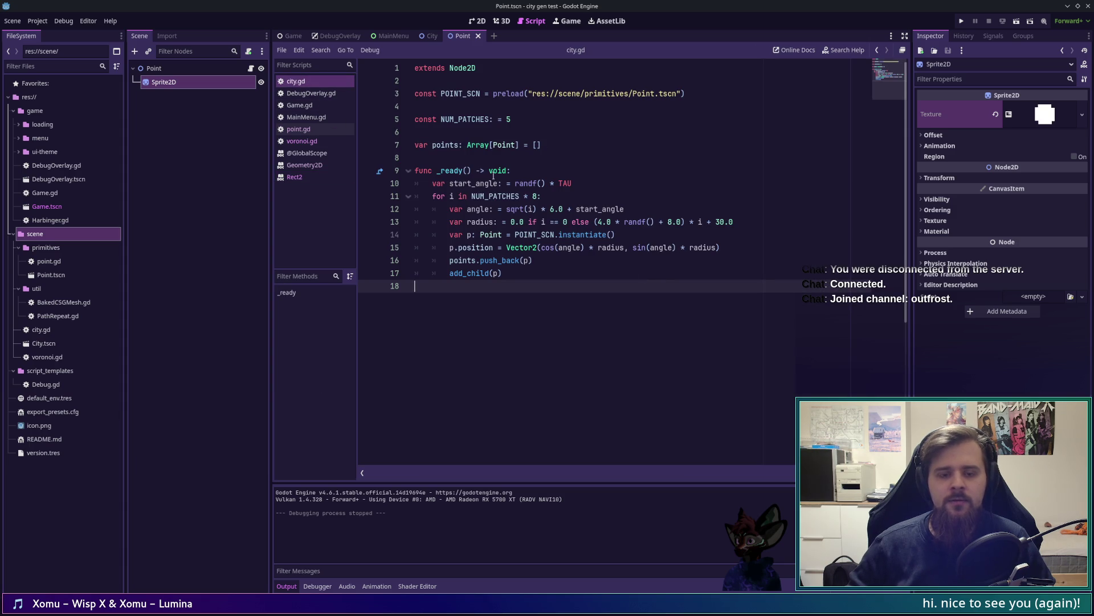
Return to voronoi.gd and close Game.gd, MainMenu.gd and DebugOverlay.gd
{"action": "left_click", "coordinate": [315, 142]}
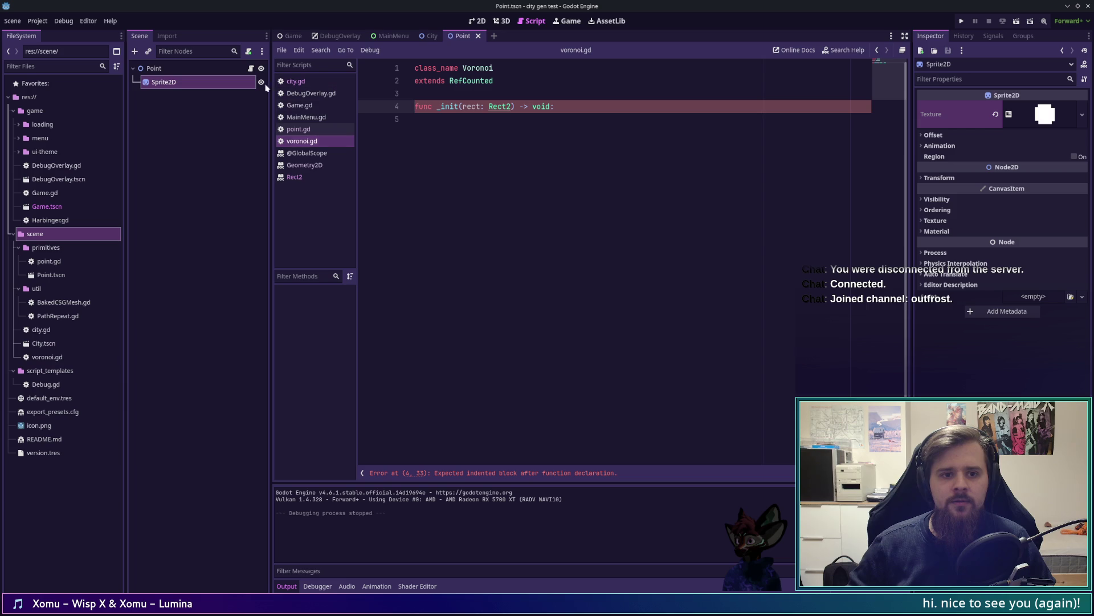
{"action": "middle_click", "coordinate": [322, 106]}
{"action": "middle_click", "coordinate": [322, 106]}
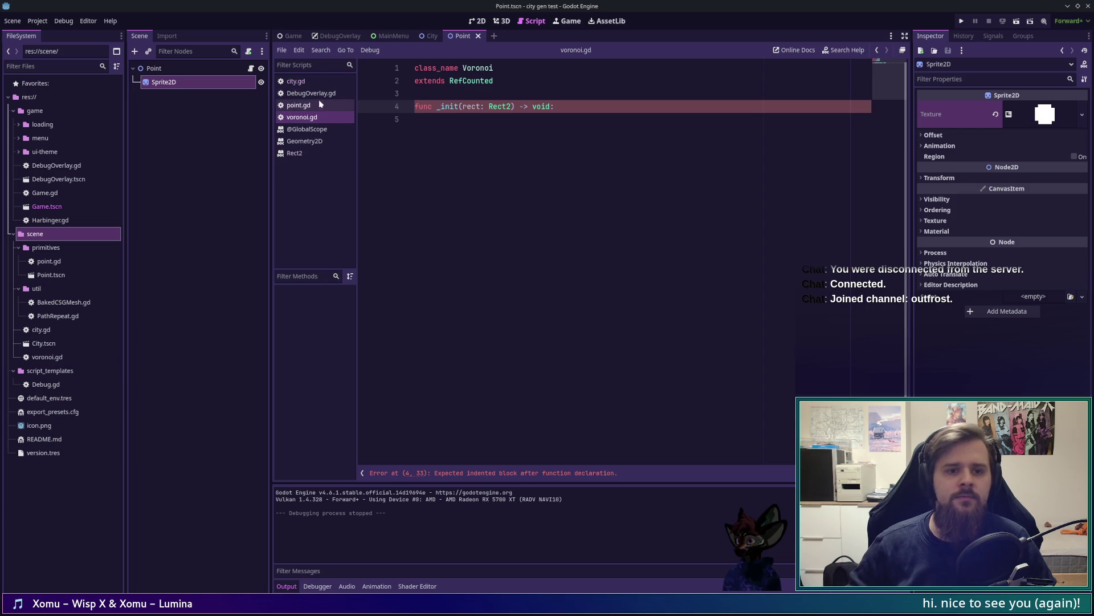
{"action": "middle_click", "coordinate": [320, 93]}
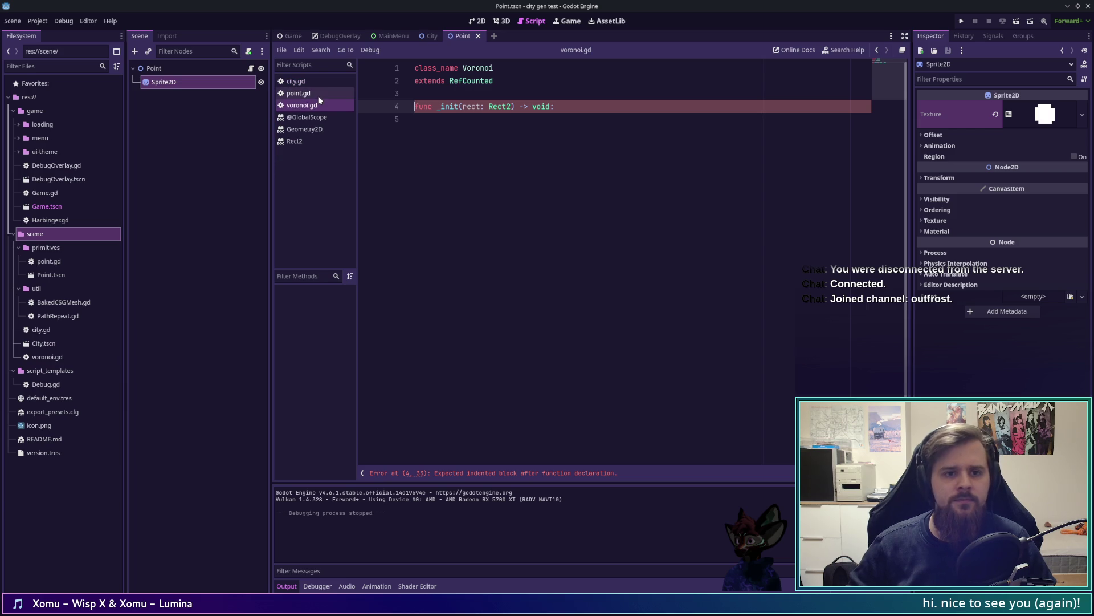
Change _init's parameter to 'points: Array[Point', save, and start 'var points' on line 4
{"action": "left_click", "coordinate": [652, 181]}
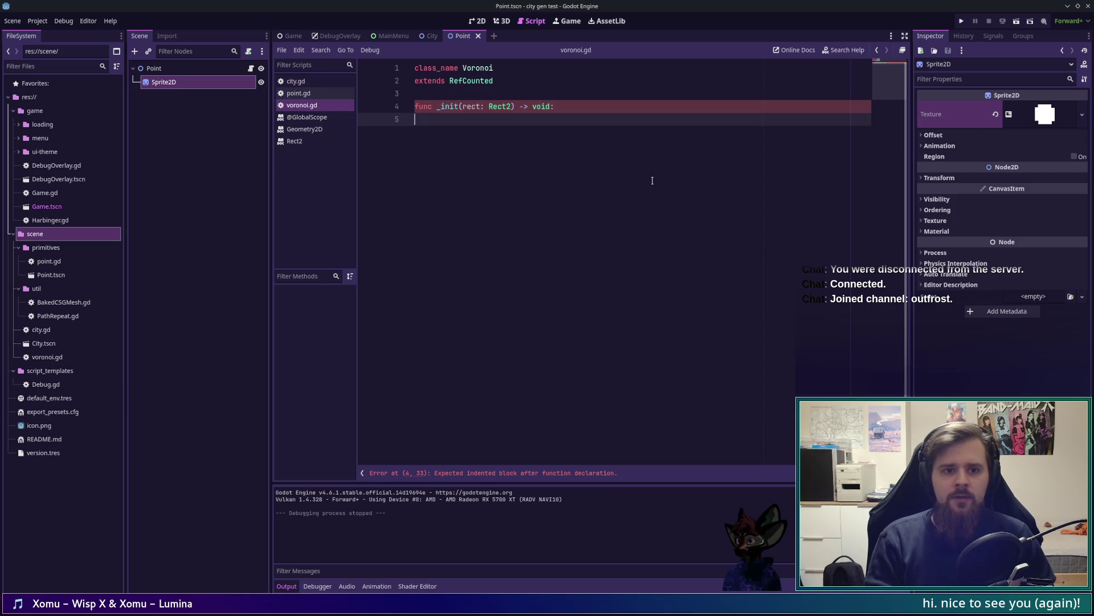
{"action": "key", "text": "Up"}
{"action": "key", "text": "Up"}
{"action": "key", "text": "Return"}
{"action": "key", "text": "Return"}
{"action": "key", "text": "Up"}
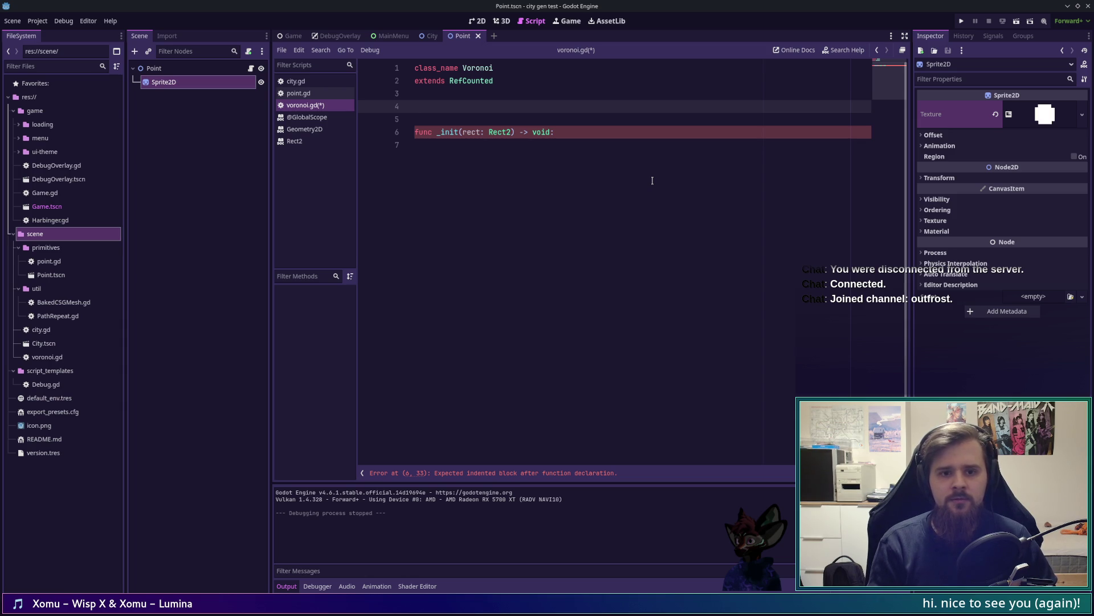
{"action": "left_click", "coordinate": [511, 135]}
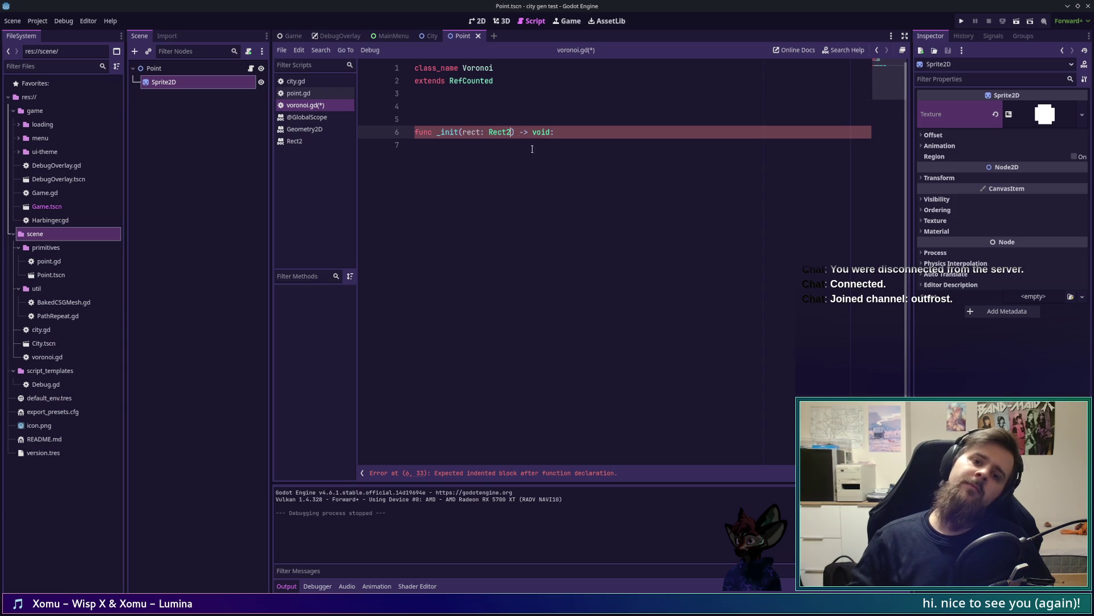
{"action": "left_click_drag", "start_coordinate": [509, 133], "coordinate": [463, 133]}
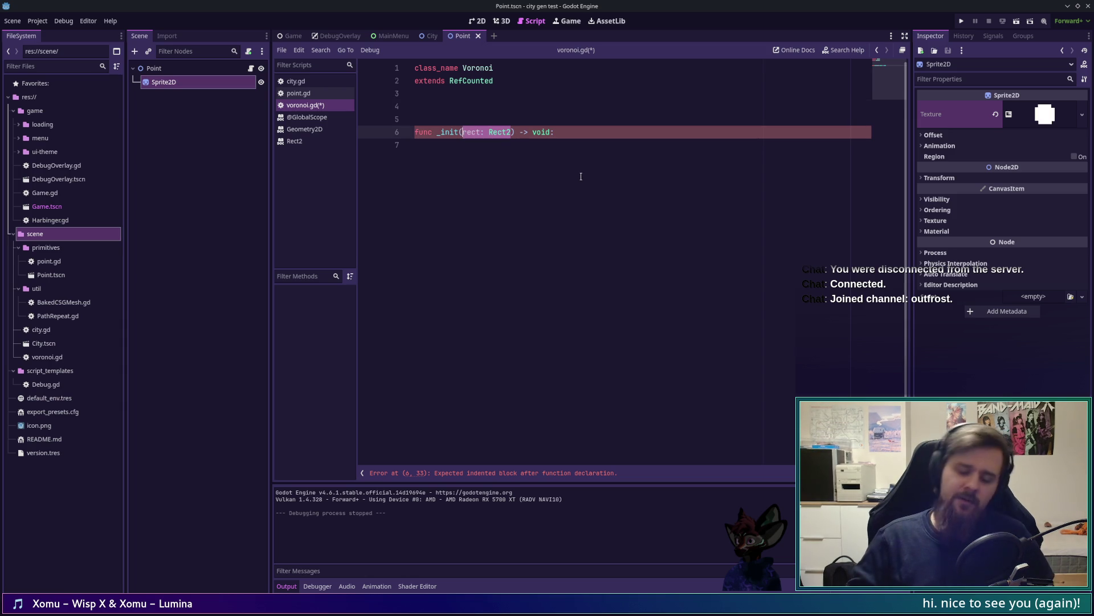
{"action": "type", "text": "points: Array[Point"}
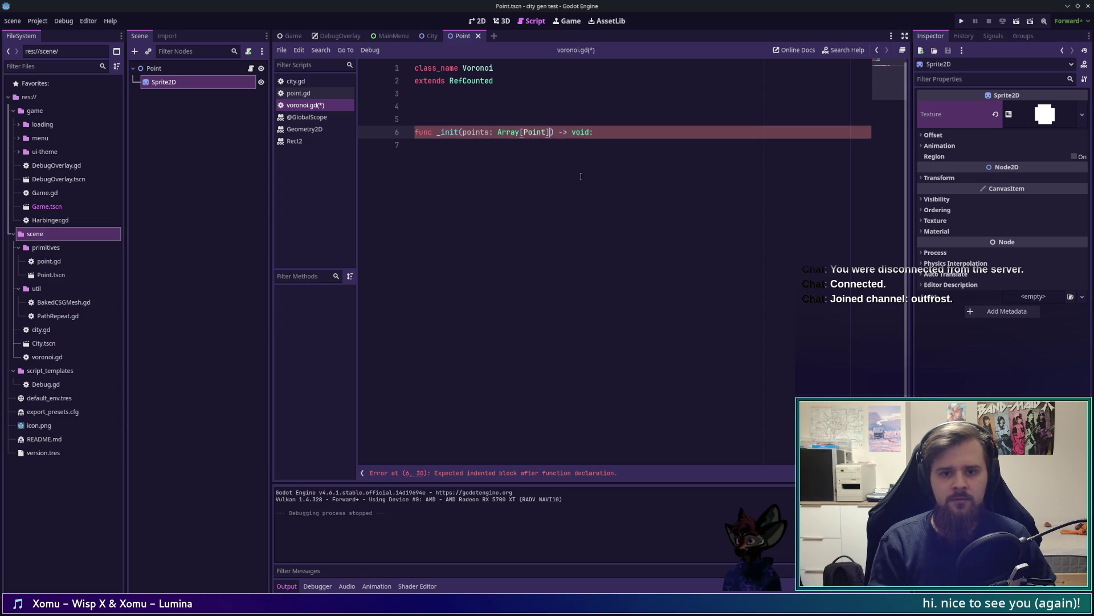
{"action": "key", "text": "Up"}
{"action": "key", "text": "Up"}
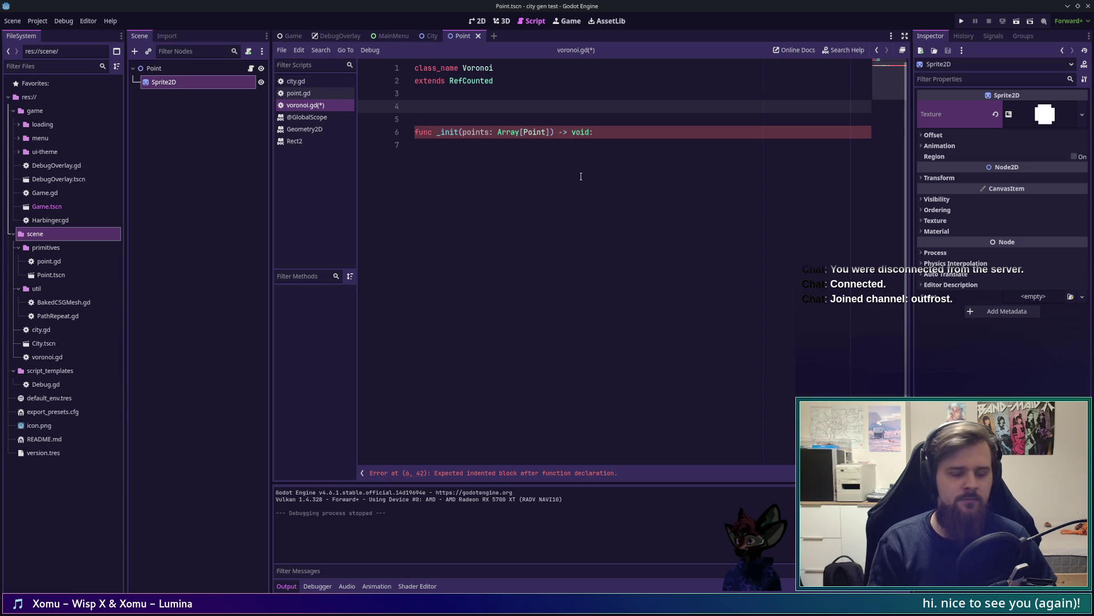
{"action": "key", "text": "ctrl+s"}
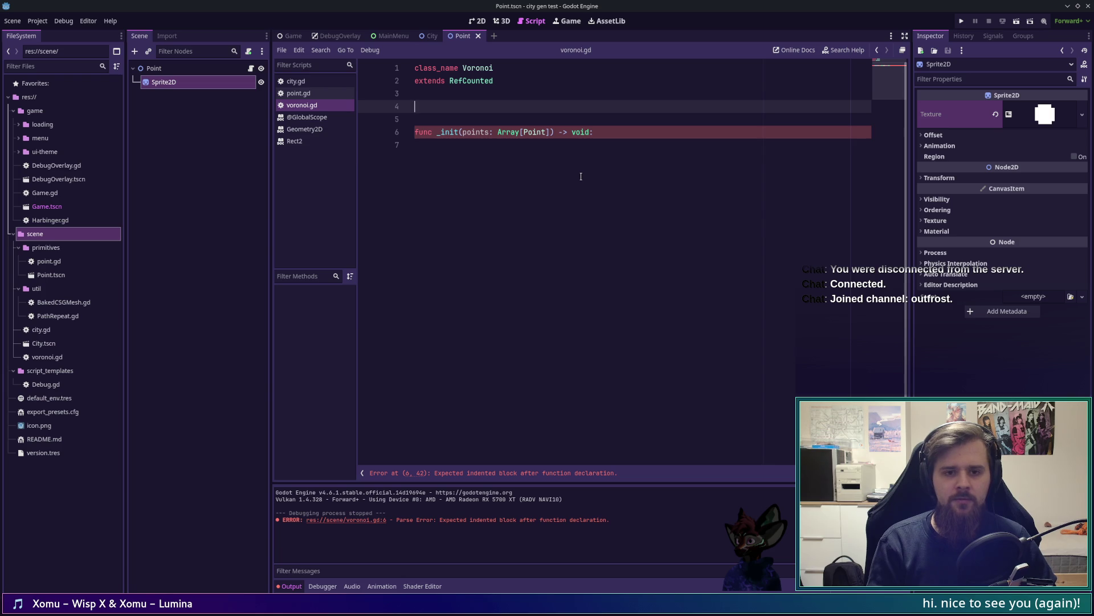
{"action": "type", "text": "var p"}
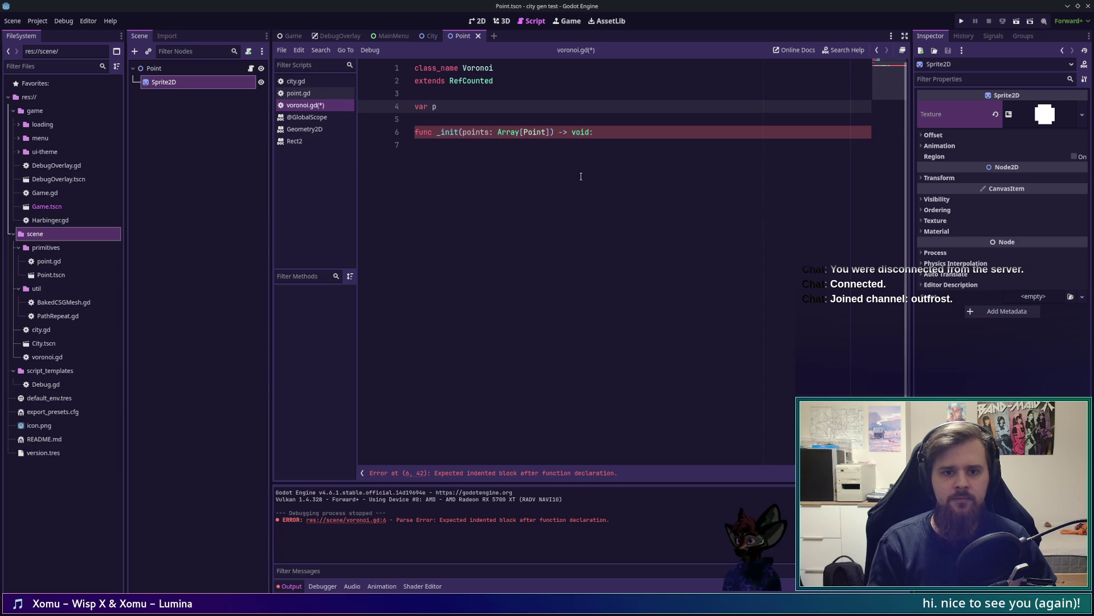
{"action": "type", "text": "oints:"}
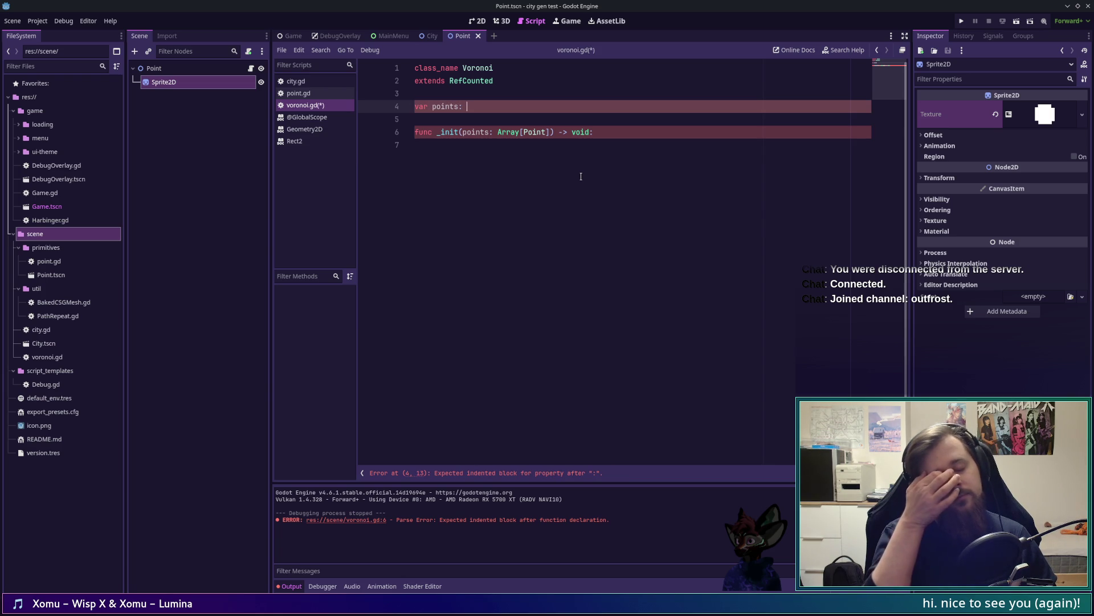
{"action": "key", "text": "alt+Tab"}
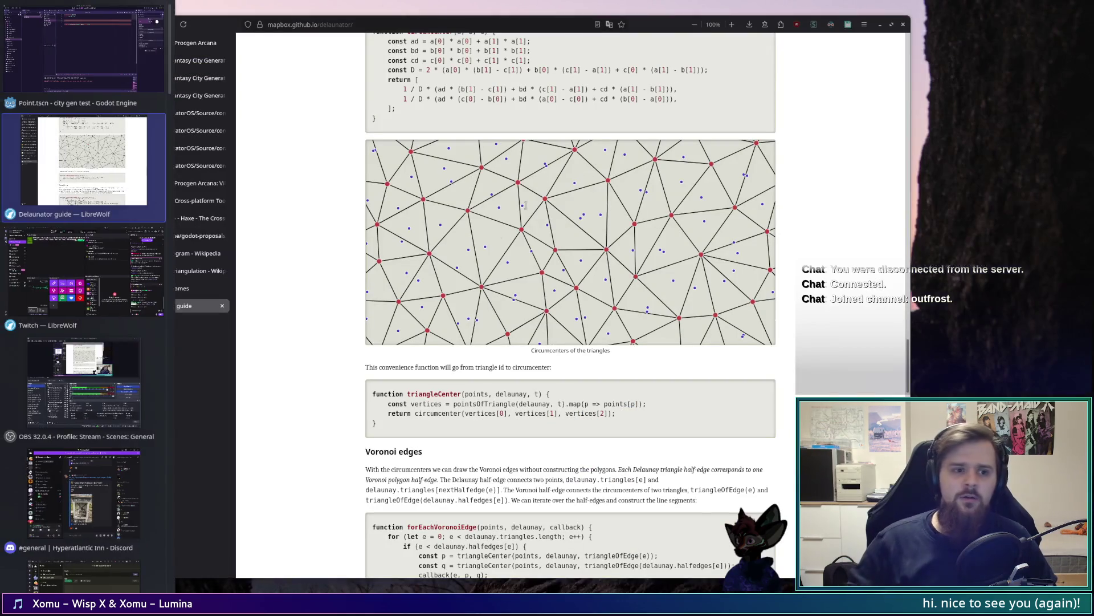
Read through the Voronoi.hx source on GitHub after a brief look at Model.hx
{"action": "left_click", "coordinate": [184, 128]}
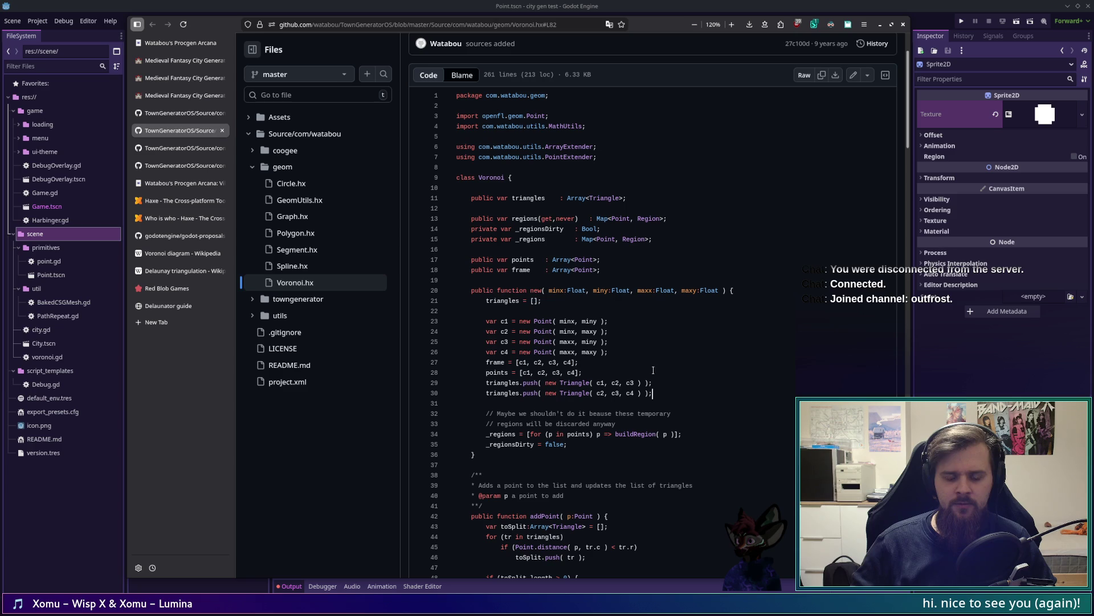
{"action": "left_click", "coordinate": [194, 113]}
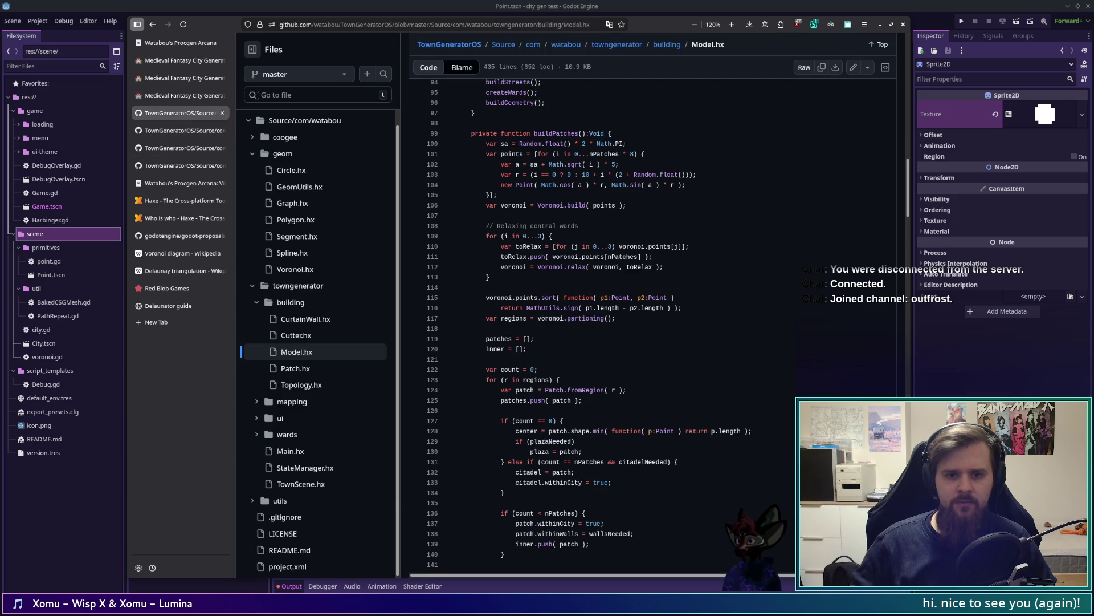
{"action": "left_click", "coordinate": [182, 131]}
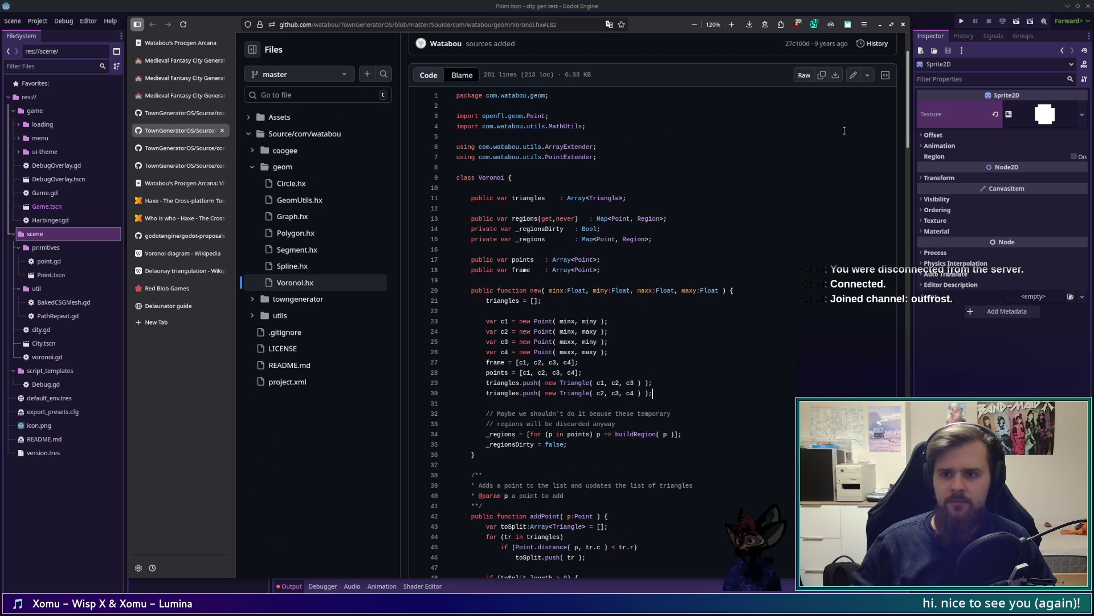
{"action": "mouse_move", "coordinate": [907, 127]}
{"action": "left_mouse_down"}
{"action": "mouse_move", "coordinate": [906, 438]}
{"action": "mouse_move", "coordinate": [934, 397]}
{"action": "left_mouse_up"}
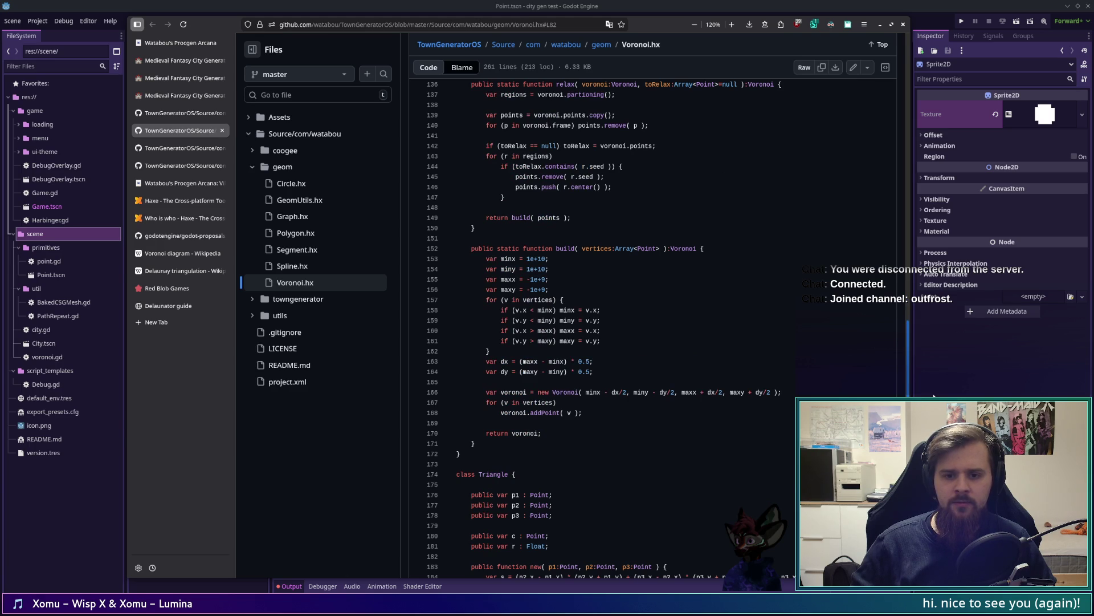
{"action": "left_click_drag", "start_coordinate": [934, 396], "coordinate": [911, 198]}
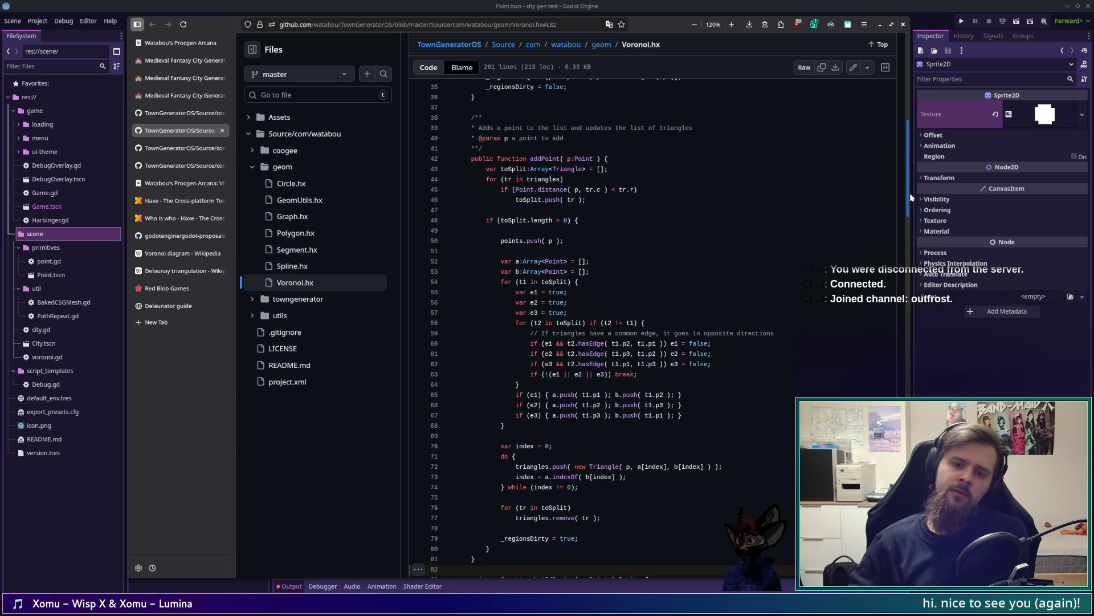
{"action": "scroll", "coordinate": [911, 197], "scroll_direction": "down", "scroll_amount": 1}
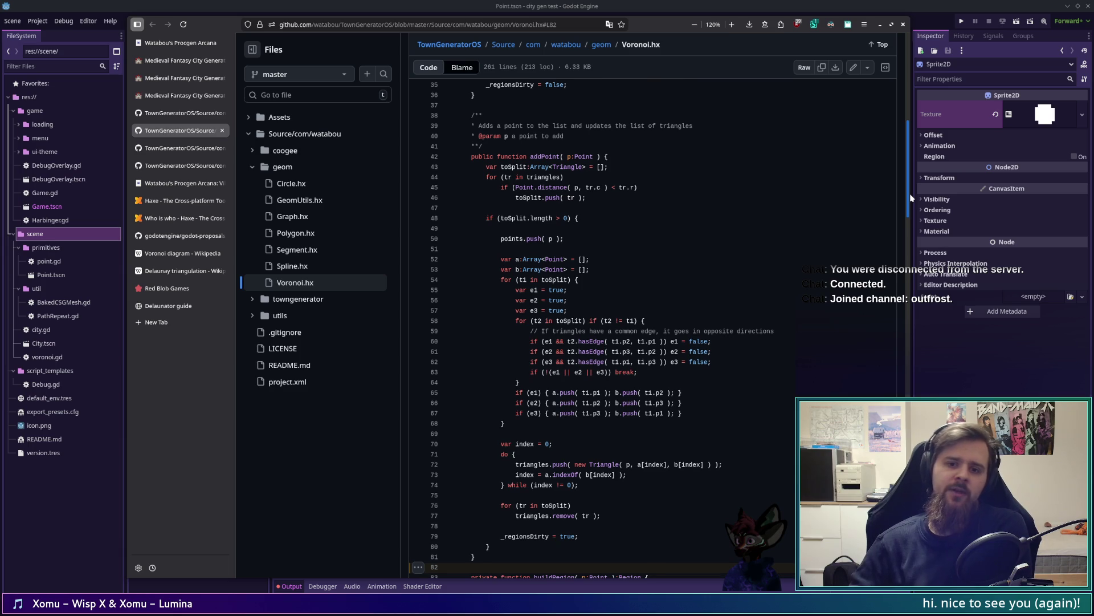
{"action": "left_click_drag", "start_coordinate": [911, 197], "coordinate": [911, 210]}
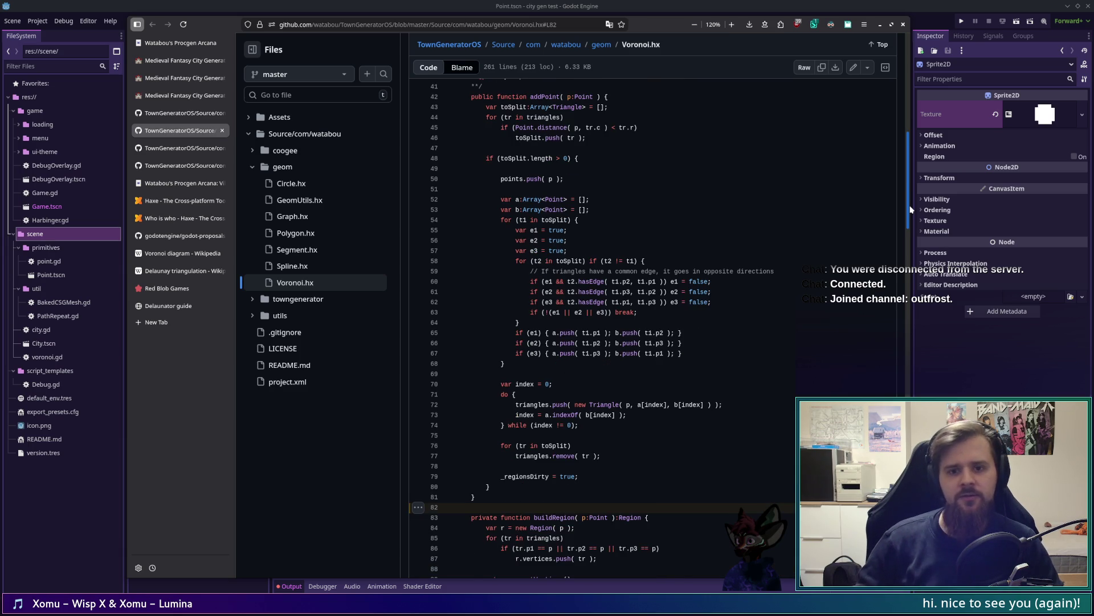
{"action": "scroll", "coordinate": [909, 207], "scroll_direction": "up", "scroll_amount": 1}
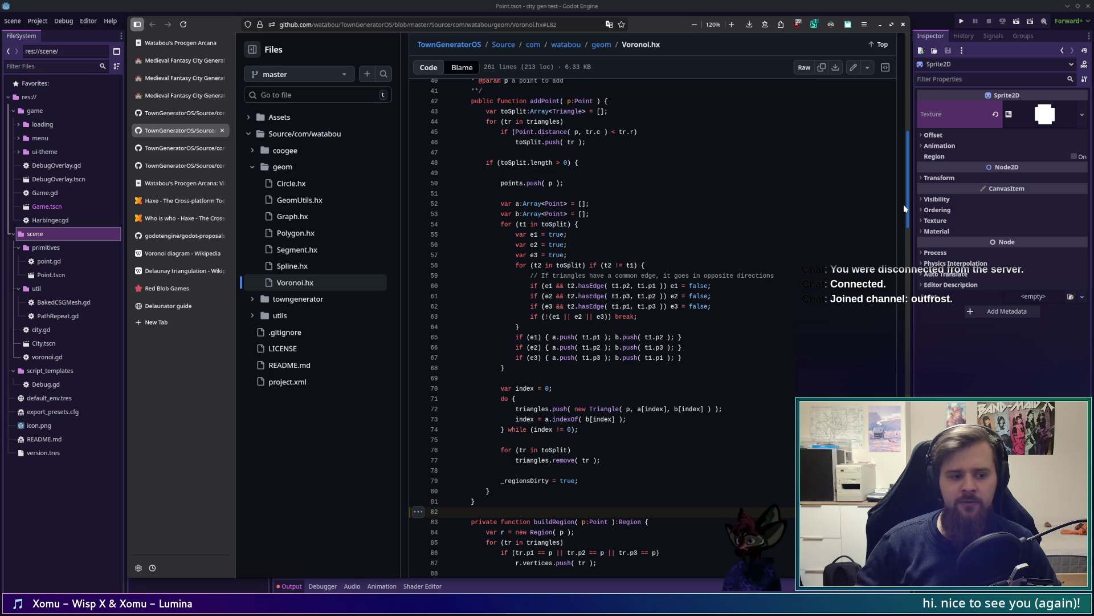
{"action": "scroll", "coordinate": [903, 203], "scroll_direction": "up", "scroll_amount": 1}
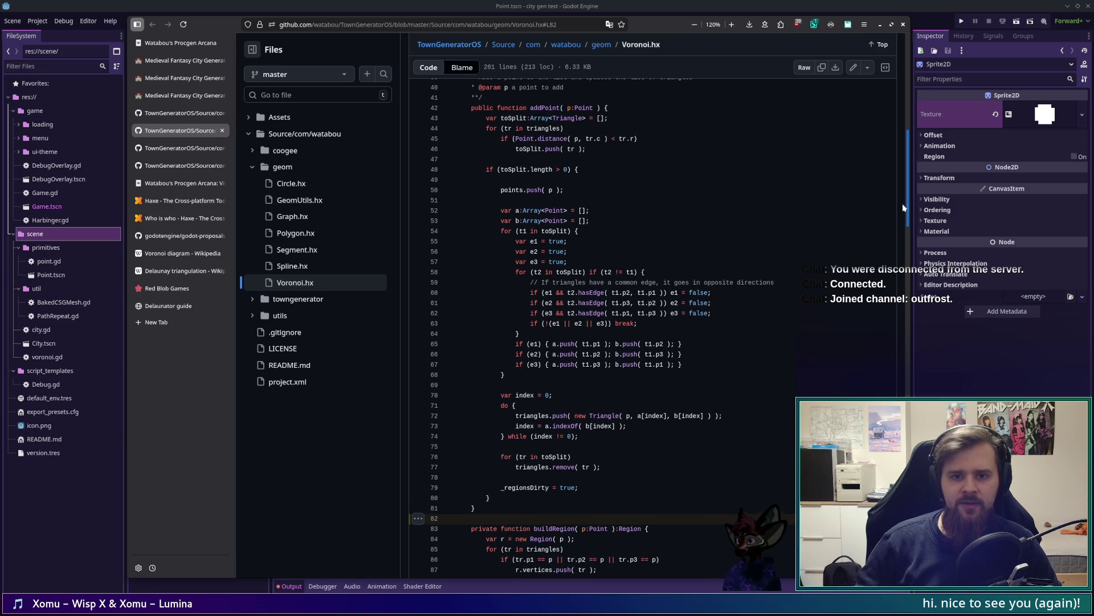
{"action": "scroll", "coordinate": [902, 203], "scroll_direction": "down", "scroll_amount": 1}
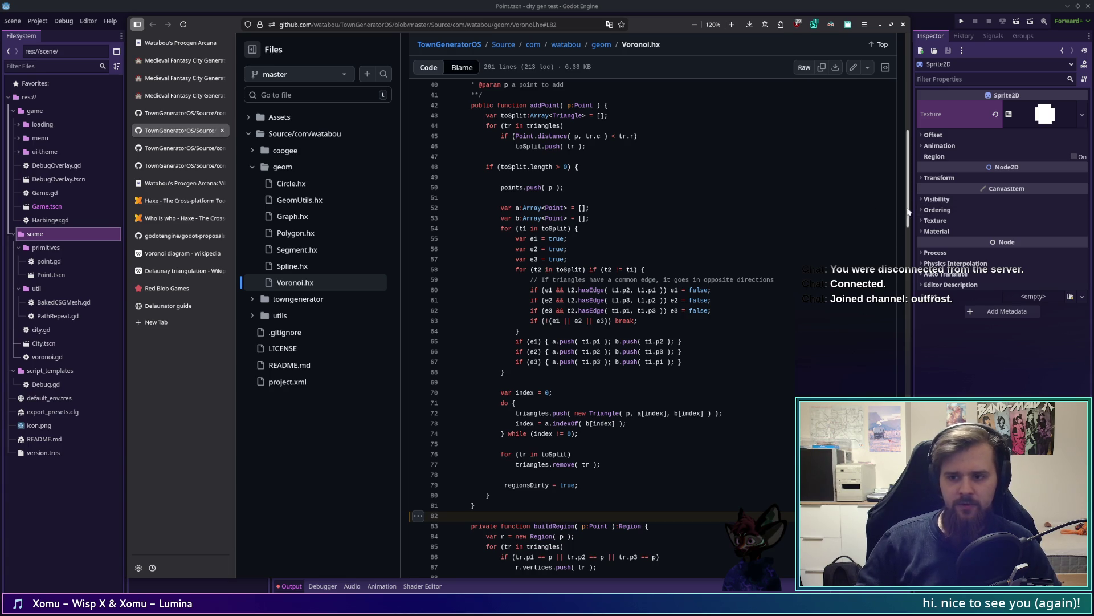
{"action": "scroll", "coordinate": [903, 243], "scroll_direction": "down", "scroll_amount": 5}
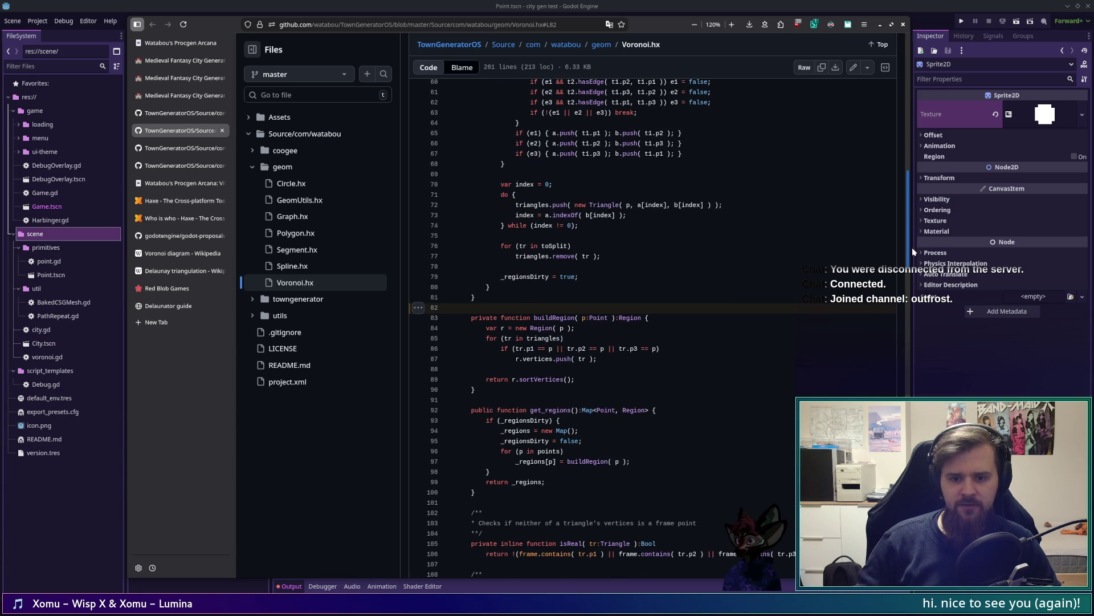
{"action": "mouse_move", "coordinate": [912, 247]}
{"action": "left_mouse_down"}
{"action": "mouse_move", "coordinate": [910, 265]}
{"action": "mouse_move", "coordinate": [900, 132]}
{"action": "mouse_move", "coordinate": [881, 333]}
{"action": "left_mouse_up"}
{"action": "scroll", "coordinate": [881, 333], "scroll_direction": "down", "scroll_amount": 10}
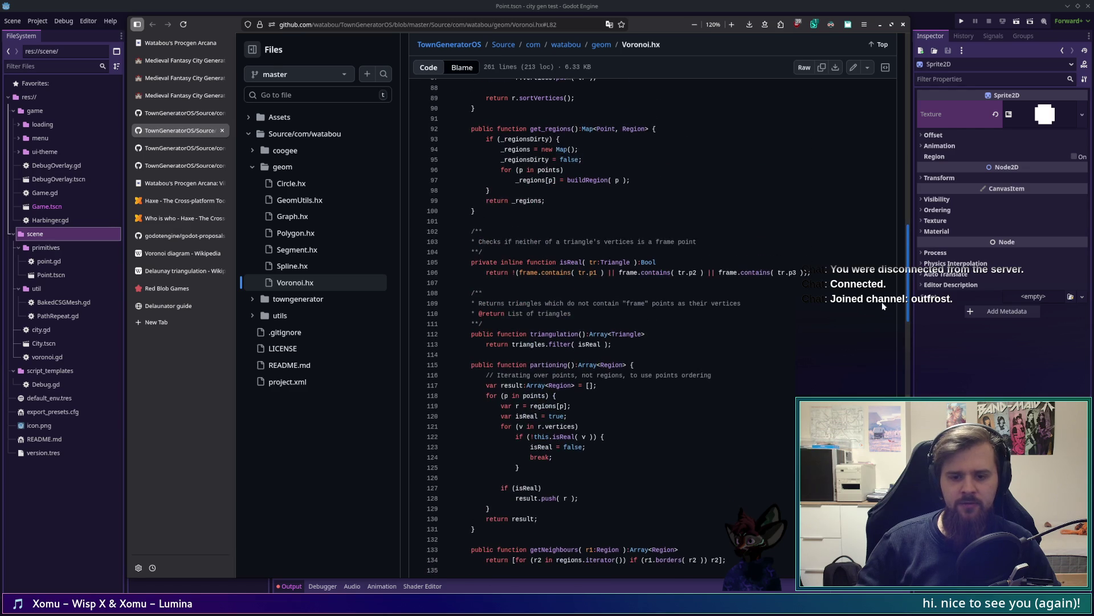
Complete 'var points: Array[Point]' and add a 'var triangles' line below it
{"action": "key", "text": "alt+Tab"}
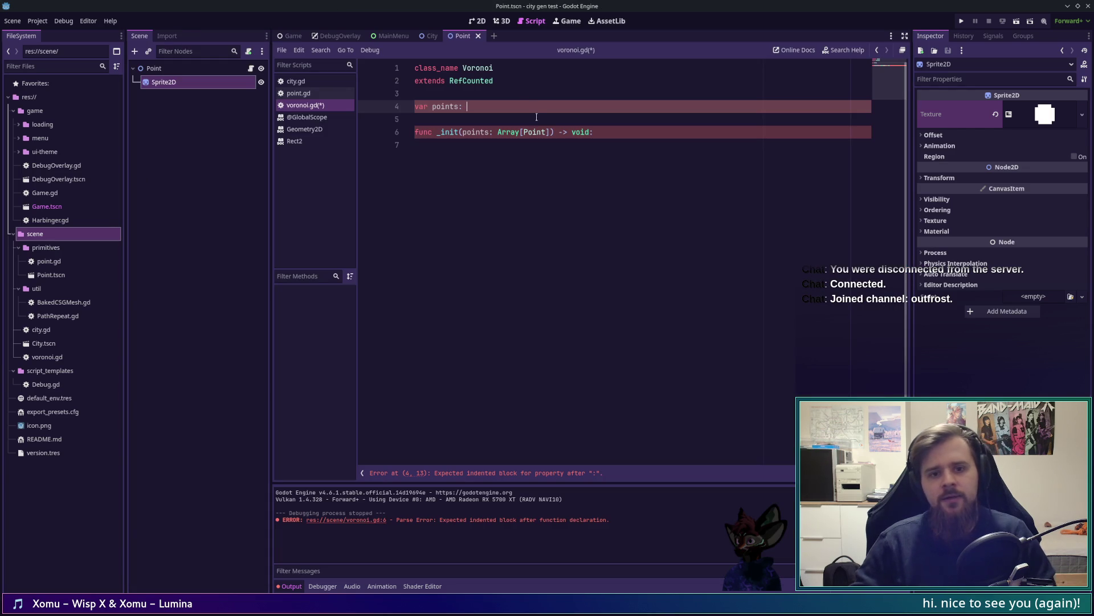
{"action": "type", "text": "ray[Po"}
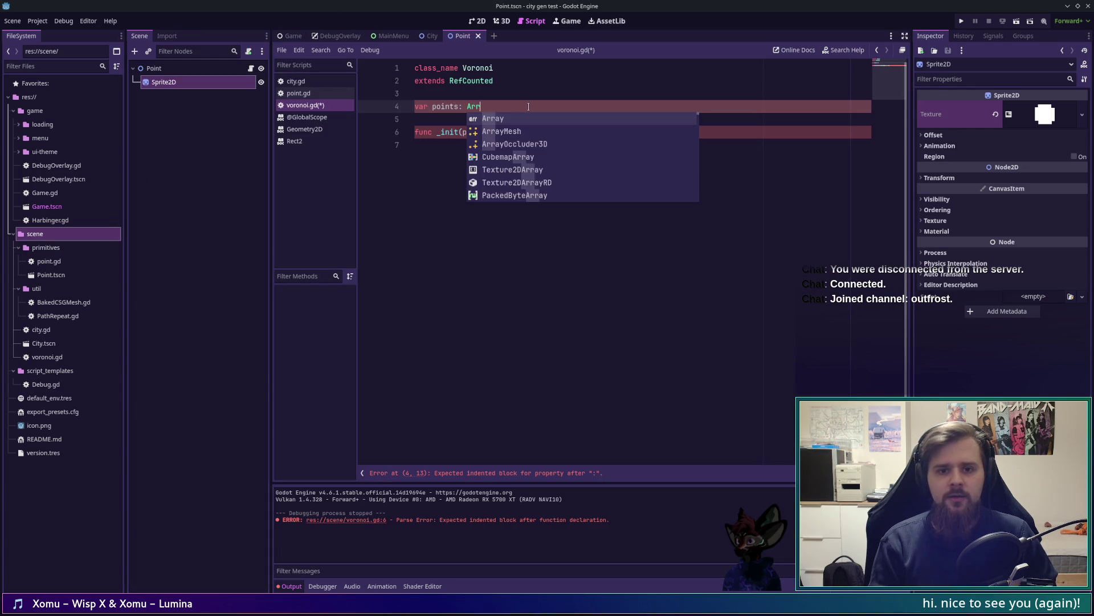
{"action": "key", "text": "Return"}
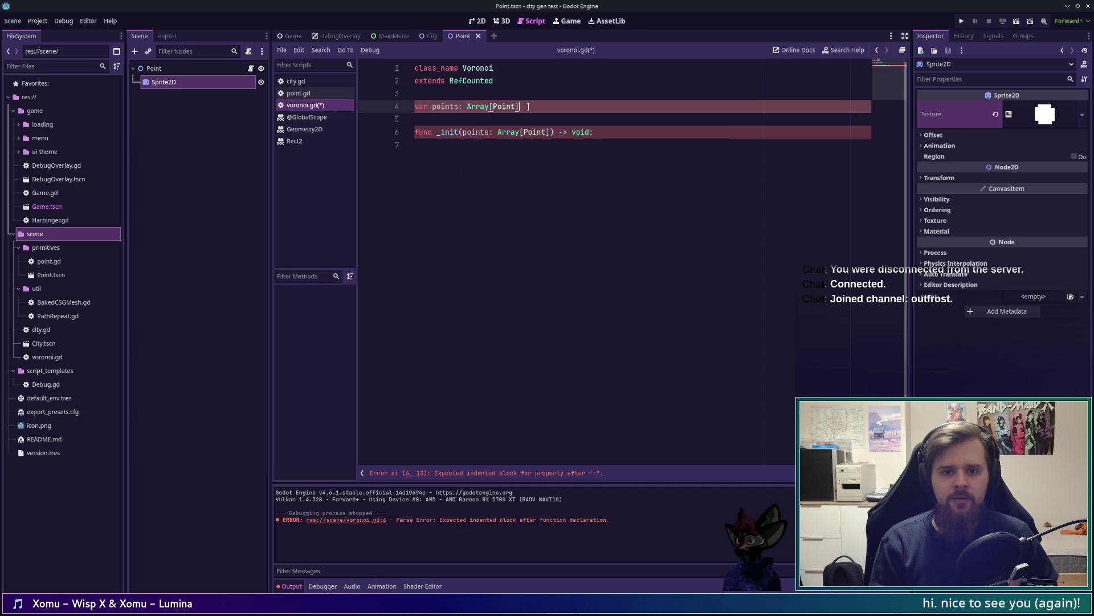
{"action": "key", "text": "End"}
{"action": "key", "text": "Return"}
{"action": "type", "text": "ar triangles;"}
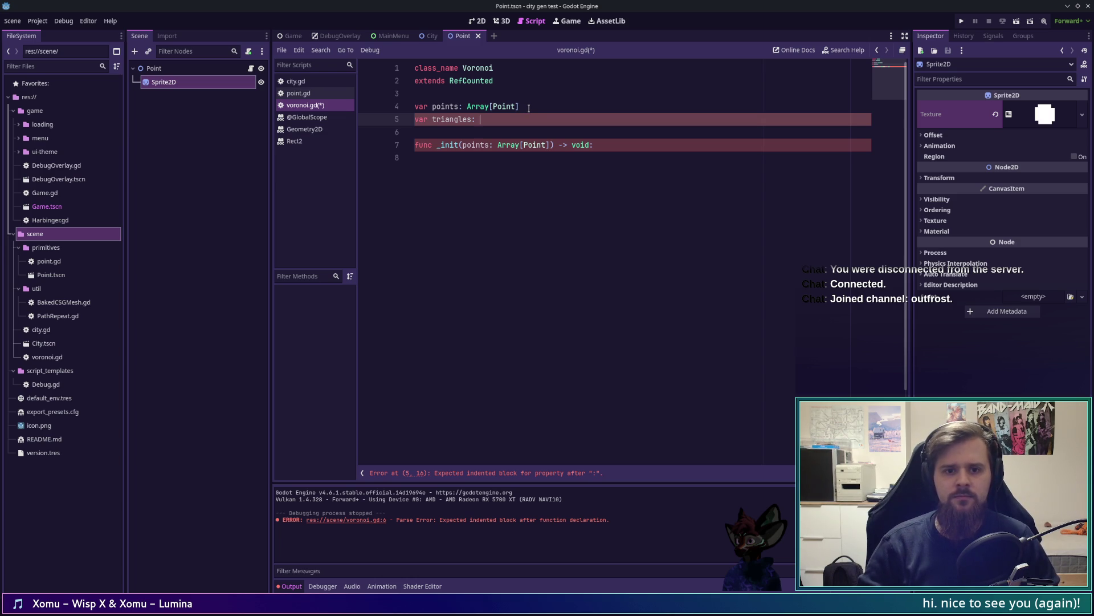
Begin a 'class Triangle:' declaration above the variable declarations
{"action": "key", "text": "Up"}
{"action": "key", "text": "Up"}
{"action": "key", "text": "Return"}
{"action": "key", "text": "Return"}
{"action": "key", "text": "Up"}
{"action": "type", "text": "class T"}
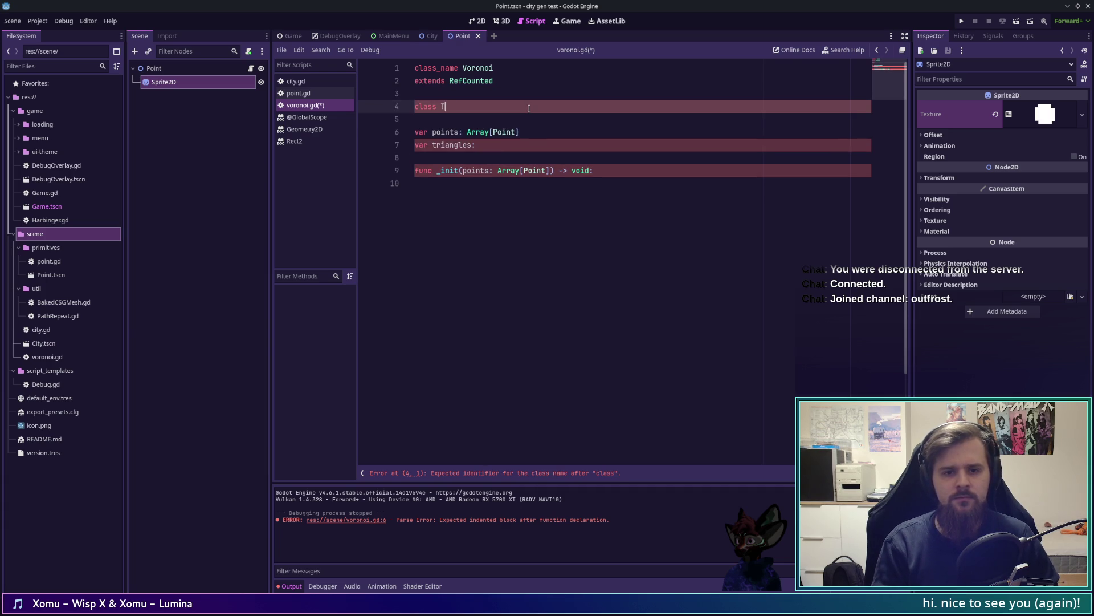
{"action": "type", "text": "riangle:"}
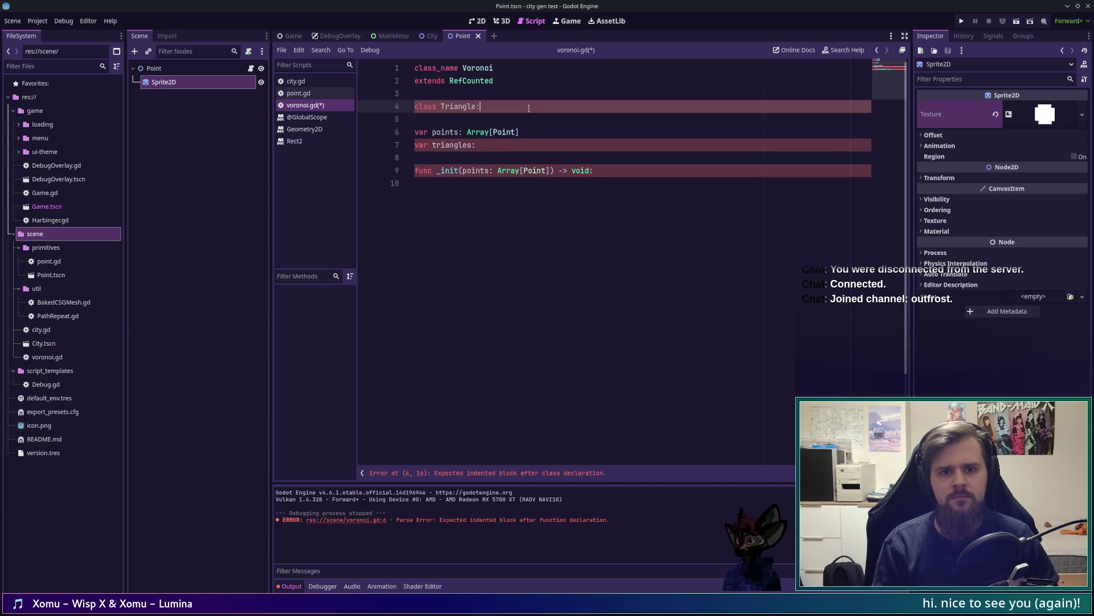
Give the Triangle class members p1, p2 and p3 typed Point, and save
{"action": "key", "text": "Return"}
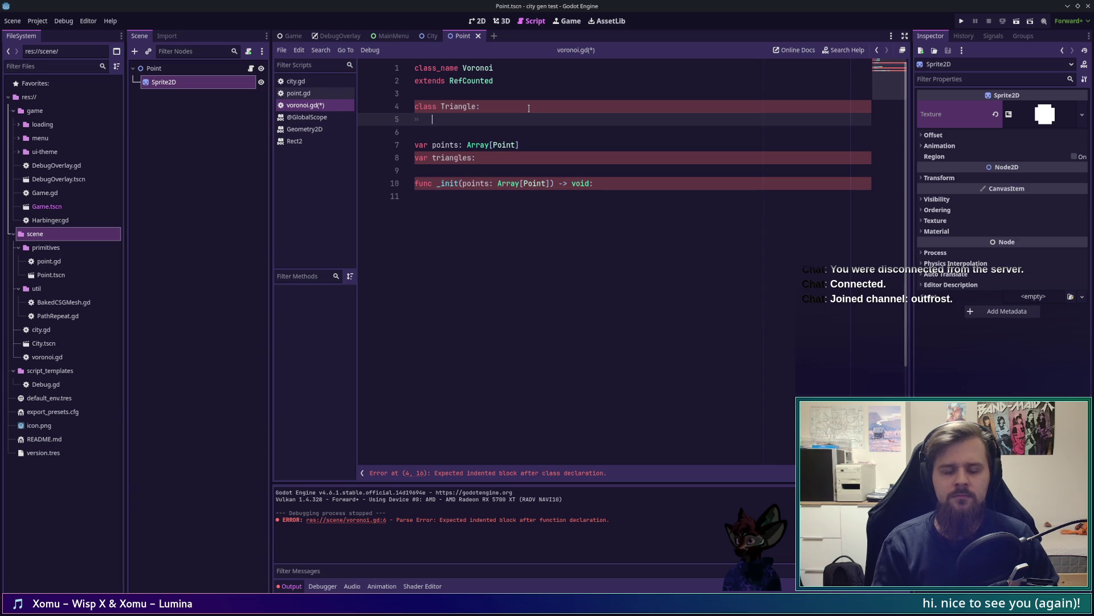
{"action": "type", "text": "var p1:"}
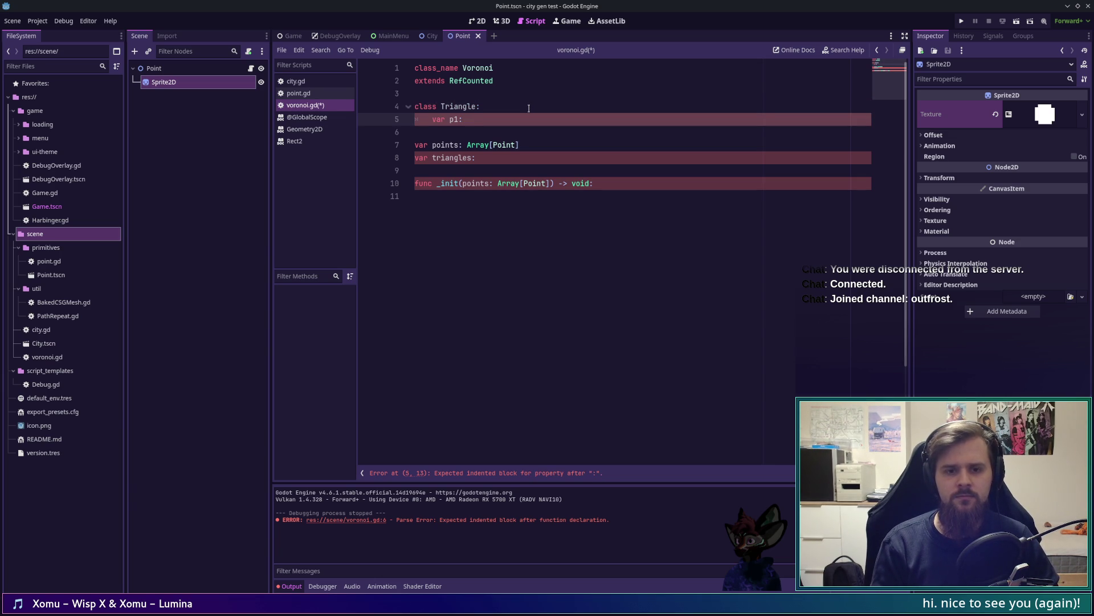
{"action": "type", "text": " Point"}
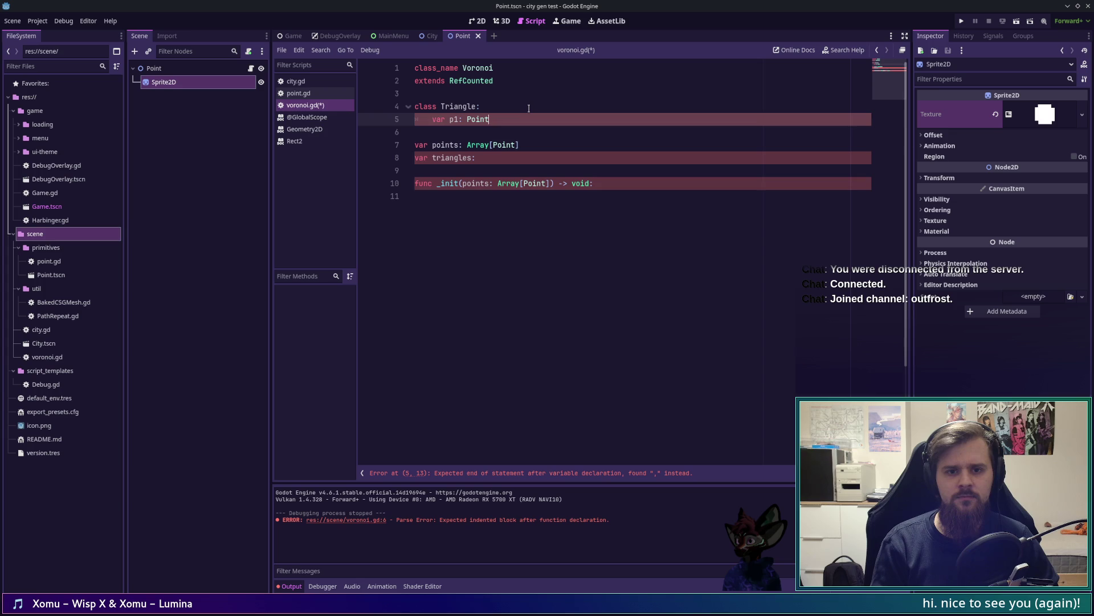
{"action": "key", "text": "Return"}
{"action": "type", "text": "var p2:"}
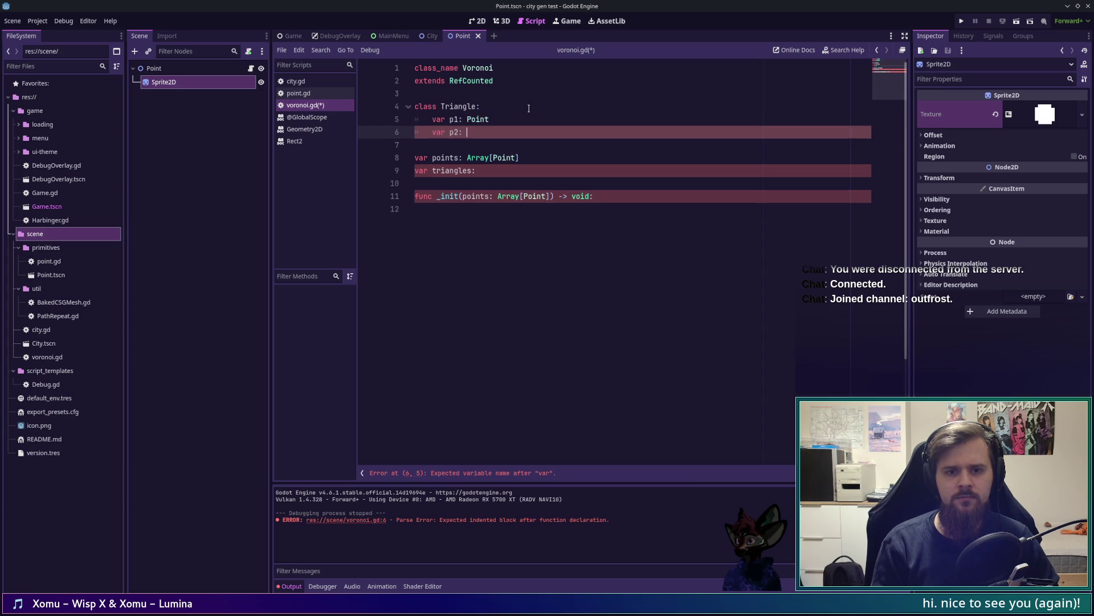
{"action": "type", "text": "nt"}
{"action": "key", "text": "Return"}
{"action": "type", "text": "var p2"}
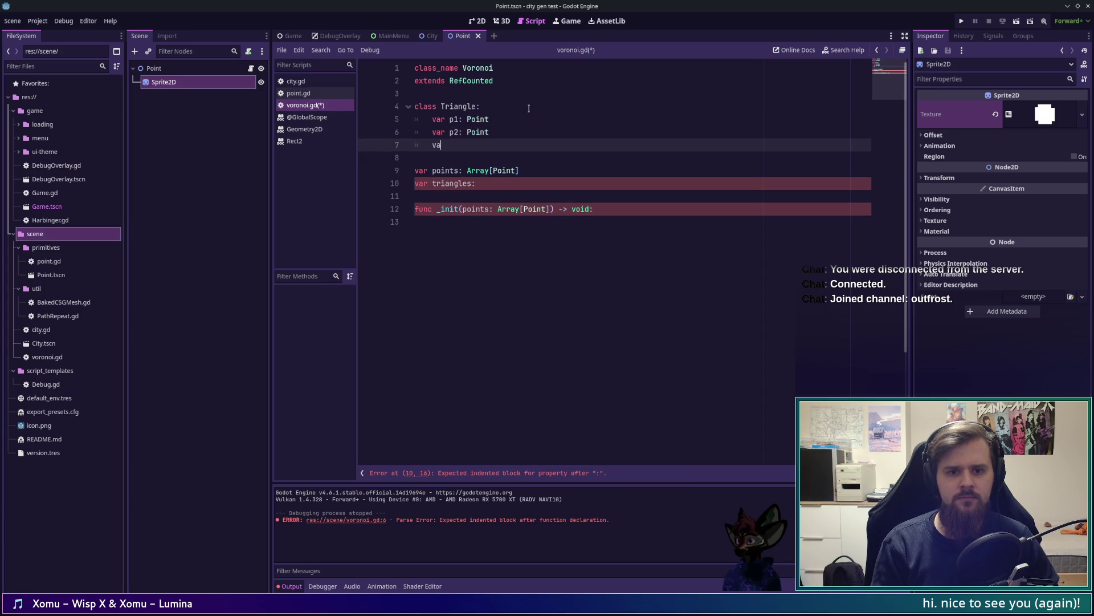
{"action": "key", "text": "BackSpace"}
{"action": "type", "text": "3: Point"}
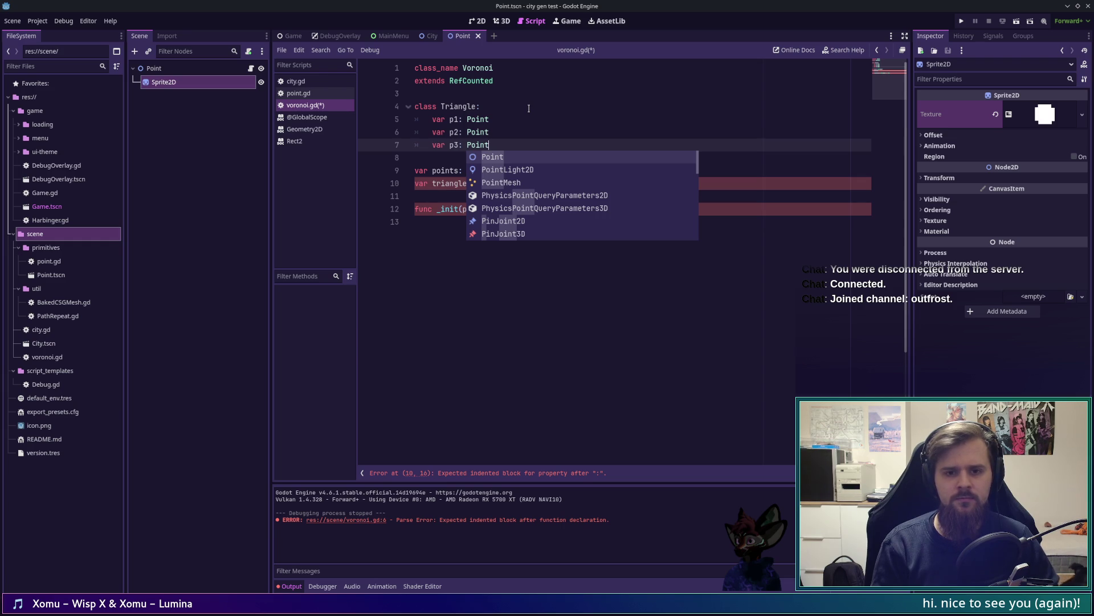
{"action": "key", "text": "ctrl+s"}
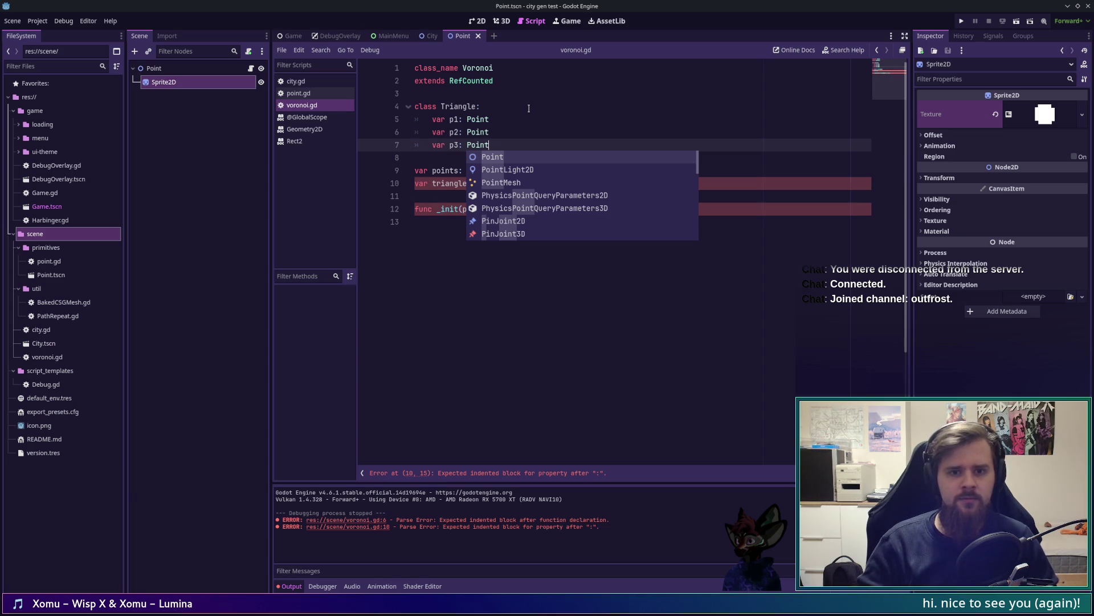
Dismiss the type suggestions and add a new line below the Triangle class
{"action": "left_click", "coordinate": [529, 108]}
{"action": "key", "text": "Down"}
{"action": "key", "text": "Down"}
{"action": "key", "text": "Down"}
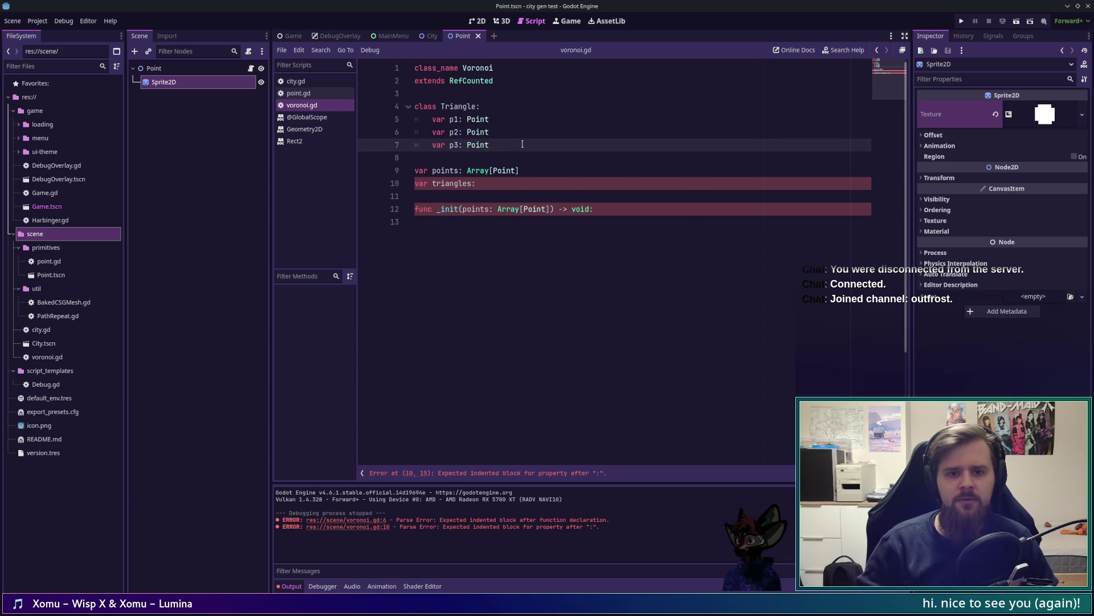
{"action": "key", "text": "Return"}
{"action": "key", "text": "Return"}
Write the Triangle constructor signature _init(p1: Point, p2: Point, p3: Point) -> void
{"action": "type", "text": "v"}
{"action": "key", "text": "Return"}
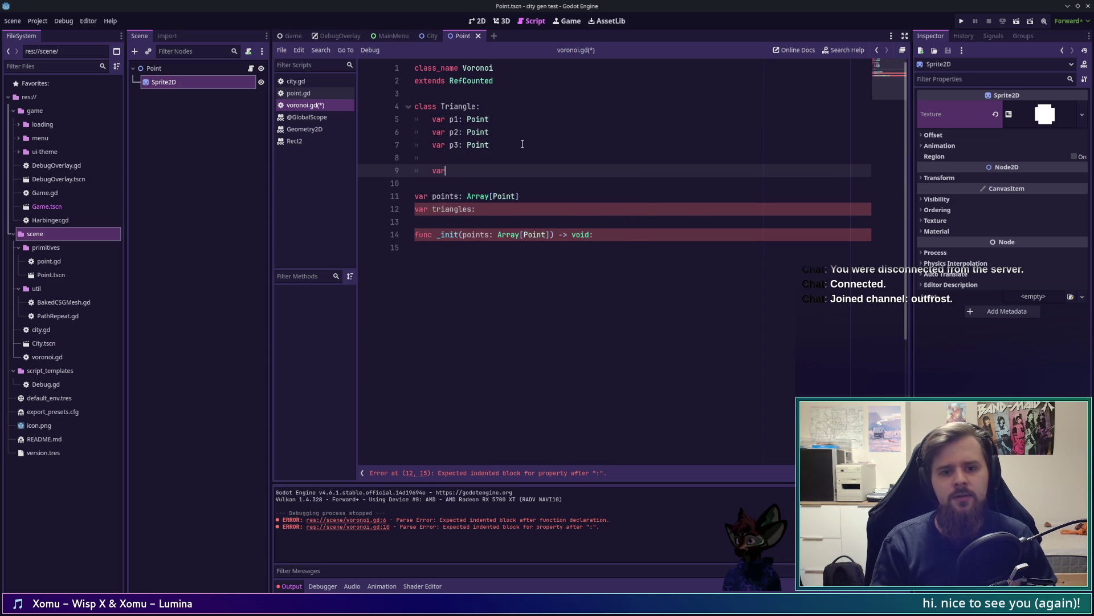
{"action": "key", "text": "BackSpace"}
{"action": "key", "text": "BackSpace"}
{"action": "key", "text": "BackSpace"}
{"action": "type", "text": "func _it"}
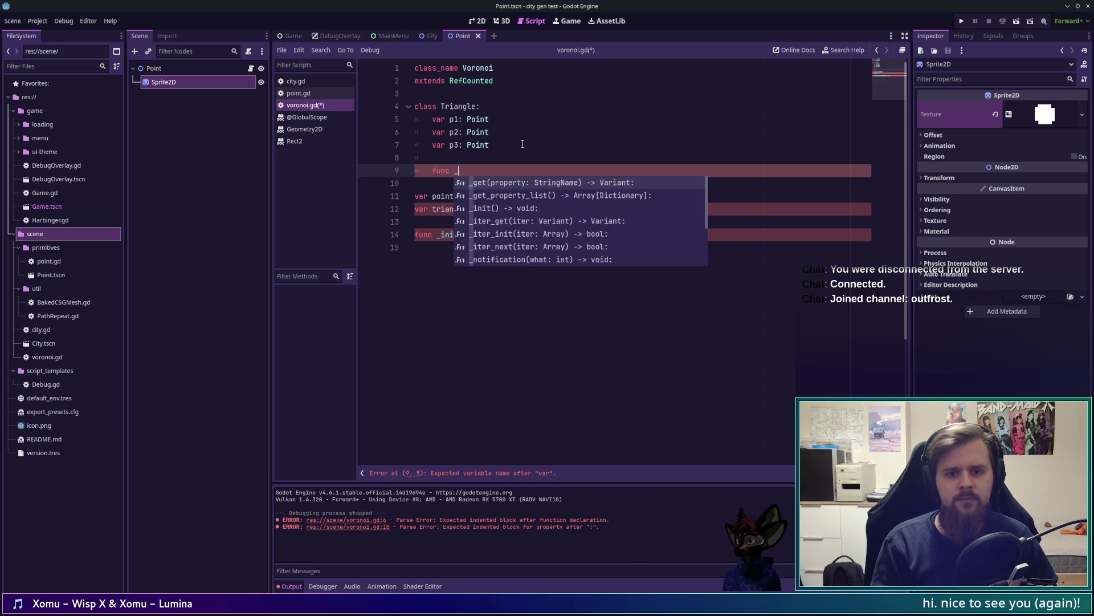
{"action": "key", "text": "Return"}
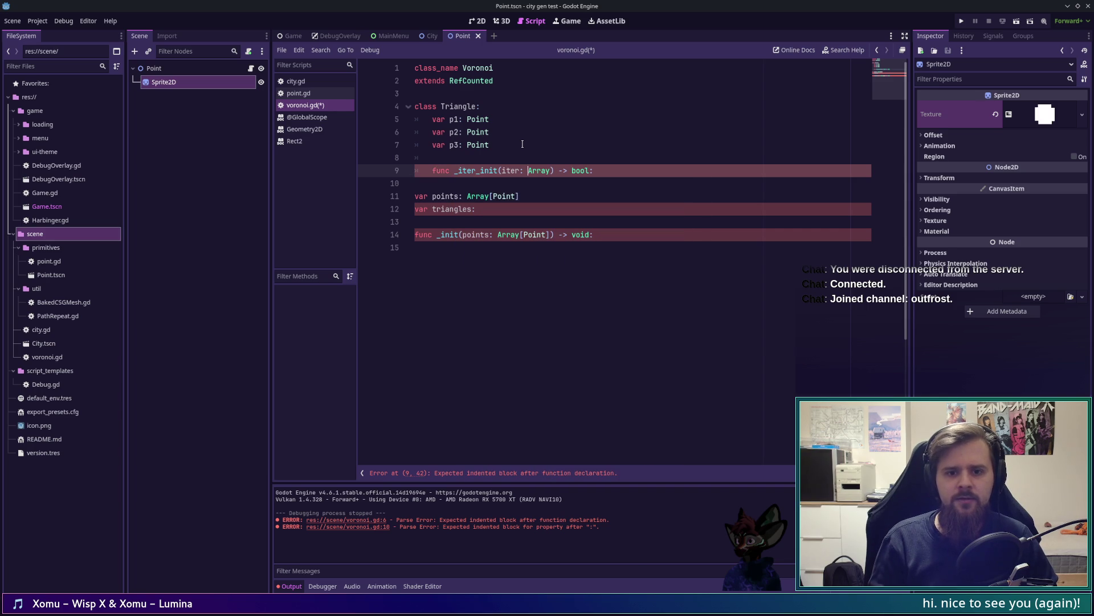
{"action": "key", "text": "shift+Home"}
{"action": "key", "text": "BackSpace"}
{"action": "type", "text": "_init"}
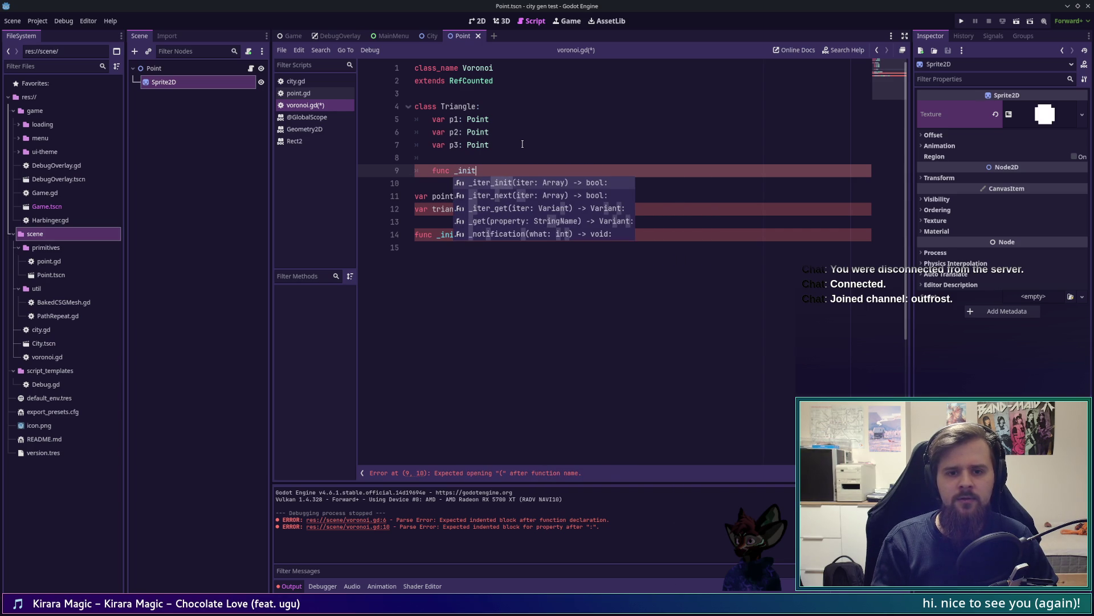
{"action": "key", "text": "Return"}
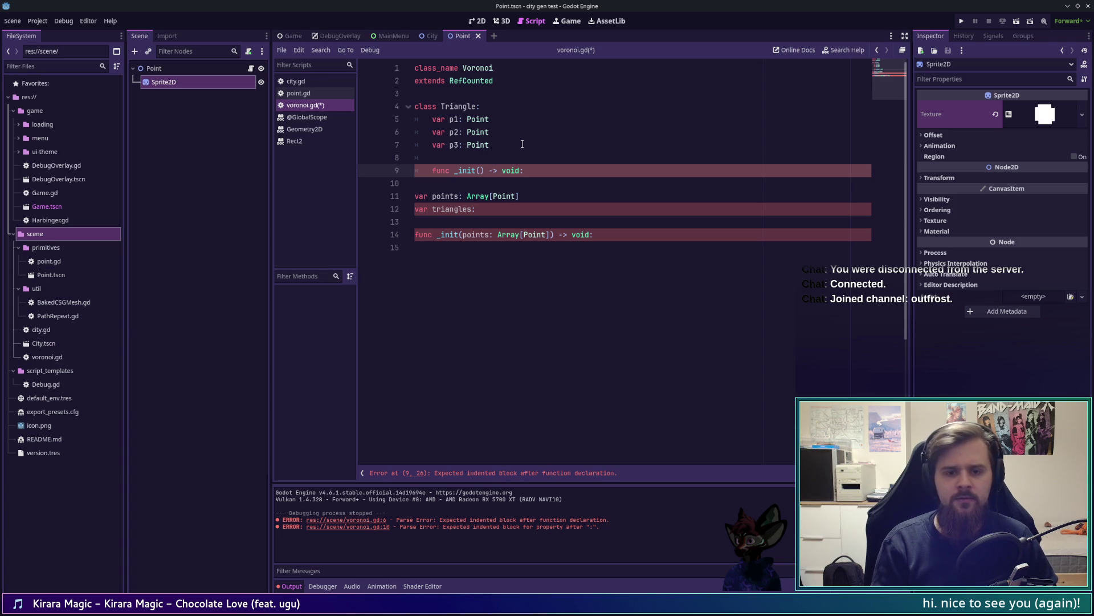
{"action": "type", "text": "p1:P"}
{"action": "key", "text": "BackSpace"}
{"action": "type", "text": "Point"}
{"action": "type", "text": ", p2: Point"}
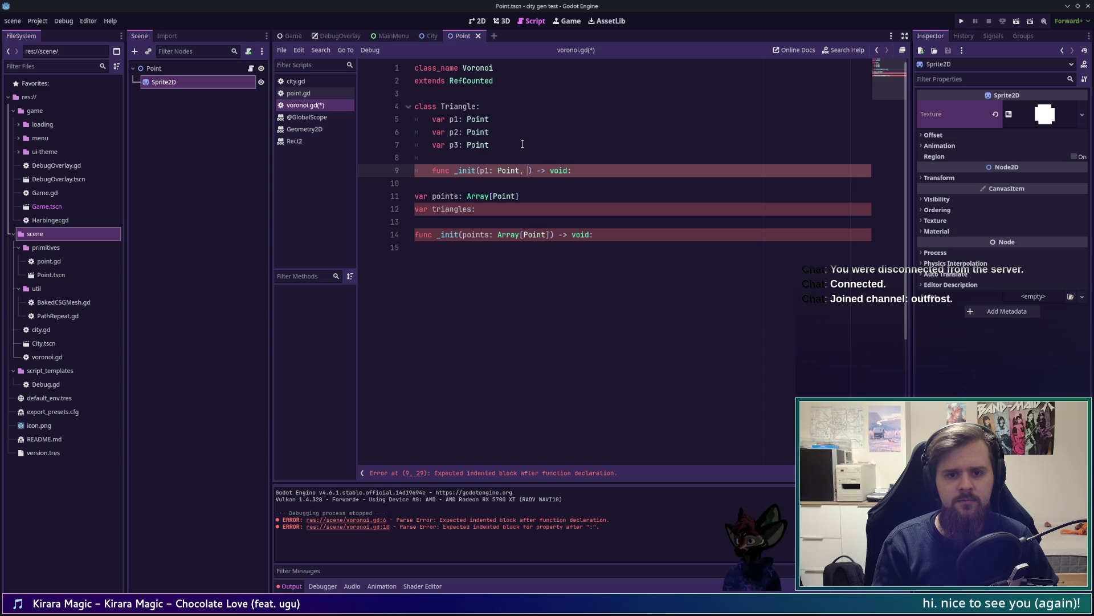
{"action": "type", "text": ", p3: po"}
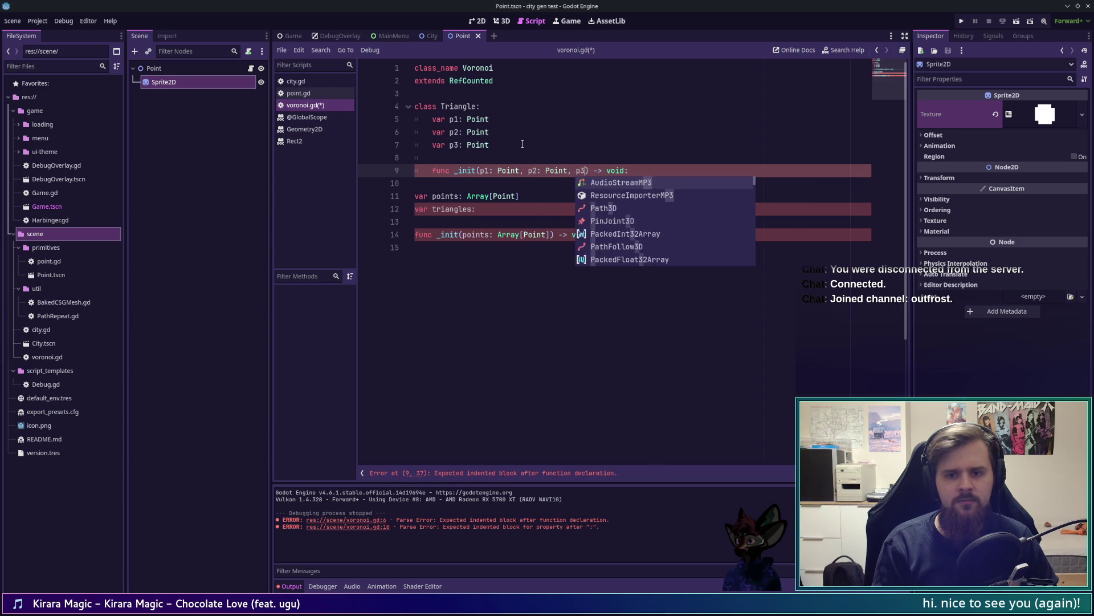
{"action": "key", "text": "BackSpace"}
{"action": "key", "text": "BackSpace"}
{"action": "type", "text": "Po"}
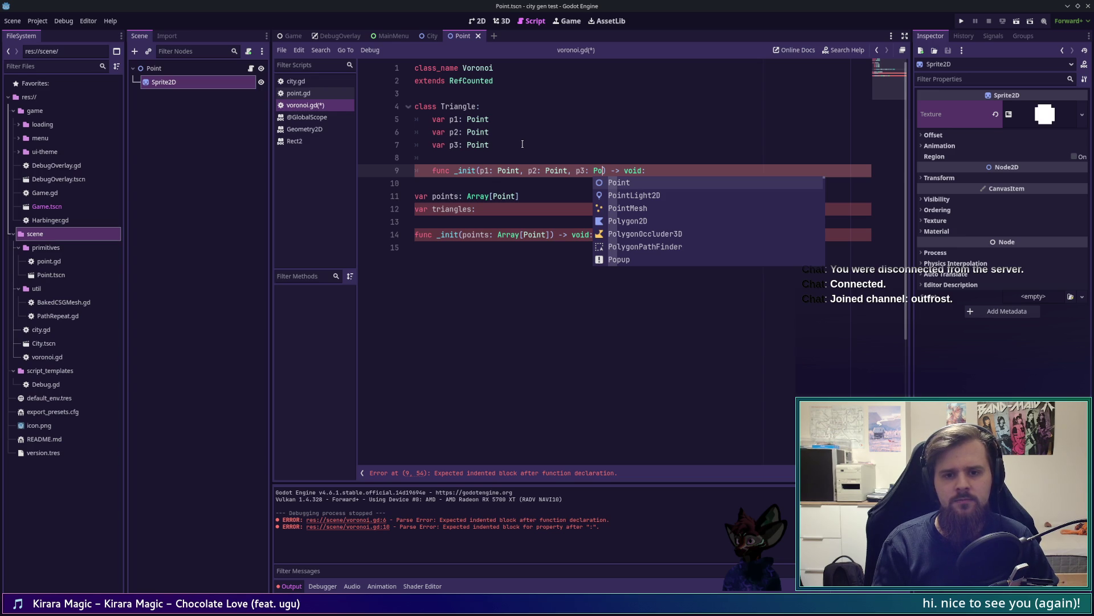
{"action": "key", "text": "Return"}
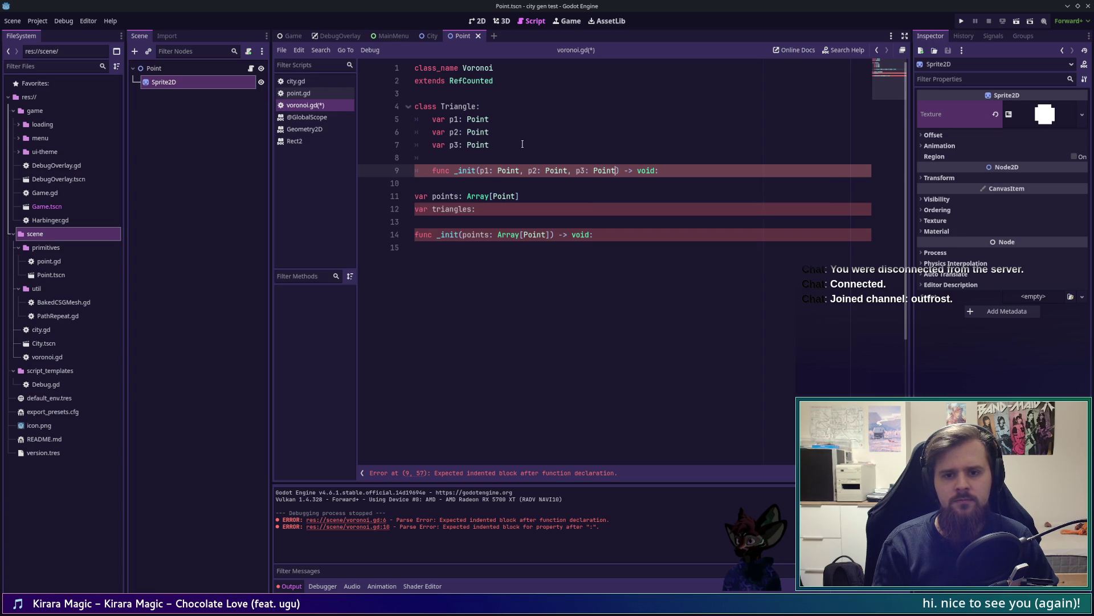
Fill the constructor body with self.p1 = p1, self.p2 = p2, self.p3 = p3, and save
{"action": "key", "text": "Return"}
{"action": "type", "text": "self.p1 = p1"}
{"action": "key", "text": "ctrl+shift+d"}
{"action": "key", "text": "ctrl+shift+d"}
{"action": "key", "text": "Up"}
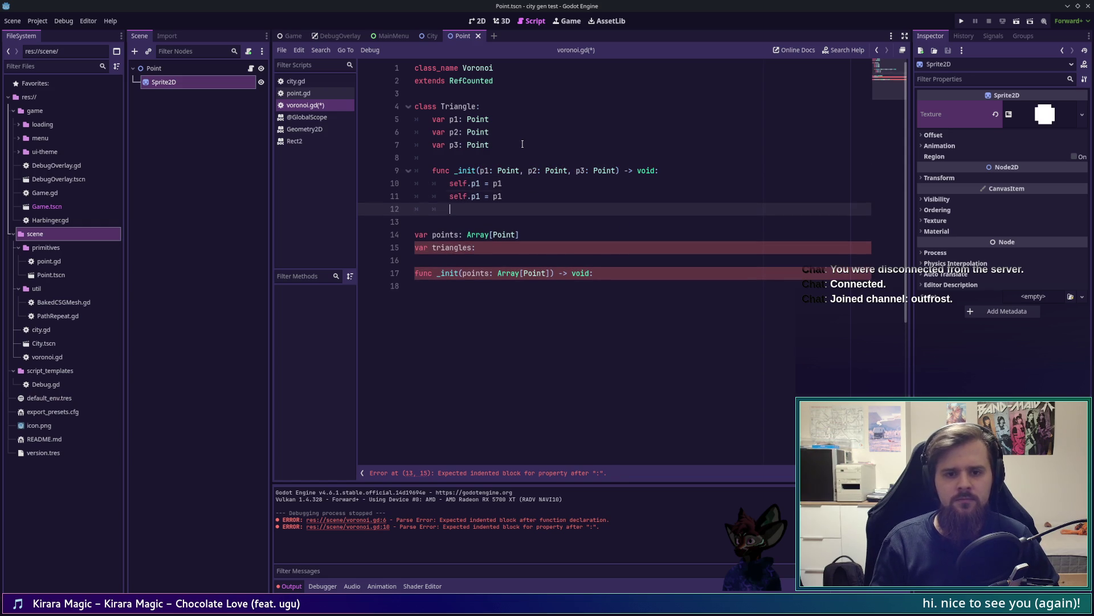
{"action": "key", "text": "BackSpace"}
{"action": "type", "text": "2"}
{"action": "key", "text": "Down"}
{"action": "key", "text": "BackSpace"}
{"action": "type", "text": "3"}
{"action": "key", "text": "Up"}
{"action": "key", "text": "Delete"}
{"action": "key", "text": "Delete"}
{"action": "type", "text": "p2"}
{"action": "key", "text": "Down"}
{"action": "key", "text": "BackSpace"}
{"action": "type", "text": "3"}
{"action": "key", "text": "End"}
{"action": "key", "text": "ctrl+s"}
{"action": "key", "text": "Down"}
{"action": "key", "text": "Down"}
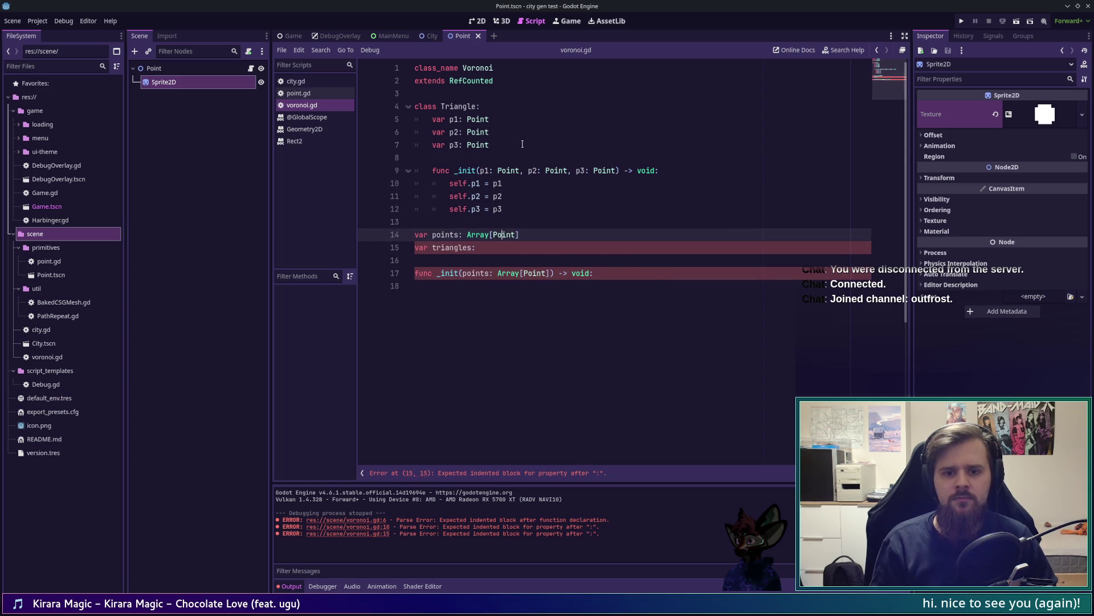
{"action": "key", "text": "Down"}
Declare the triangles member with the type Array[Triangle]
{"action": "type", "text": "Array["}
{"action": "key", "text": "BackSpace"}
{"action": "key", "text": "BackSpace"}
{"action": "key", "text": "BackSpace"}
{"action": "type", "text": "ay"}
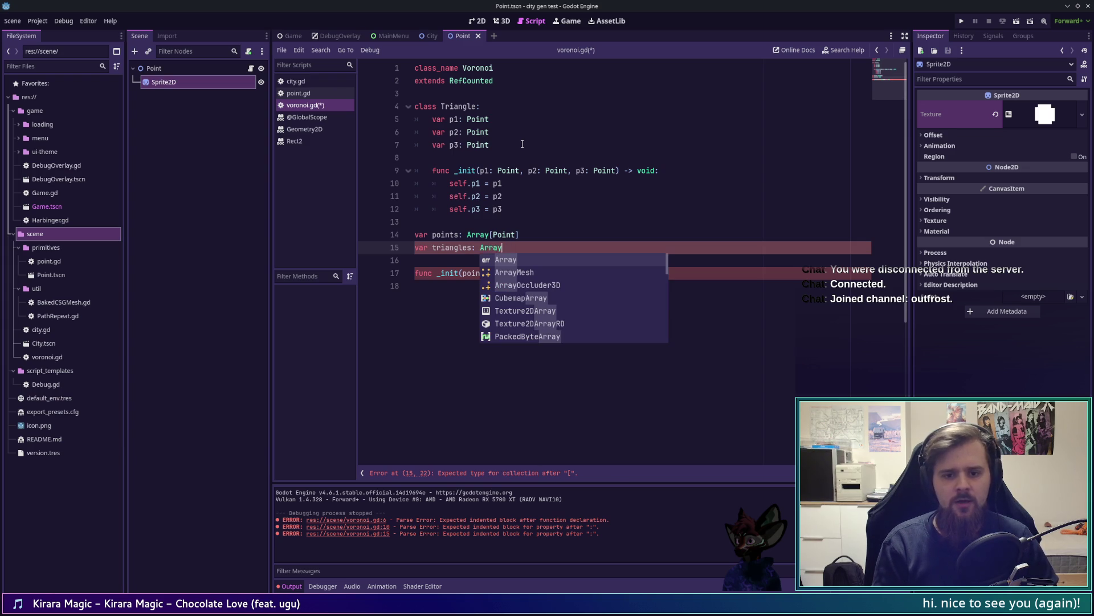
{"action": "type", "text": "[Triangle]"}
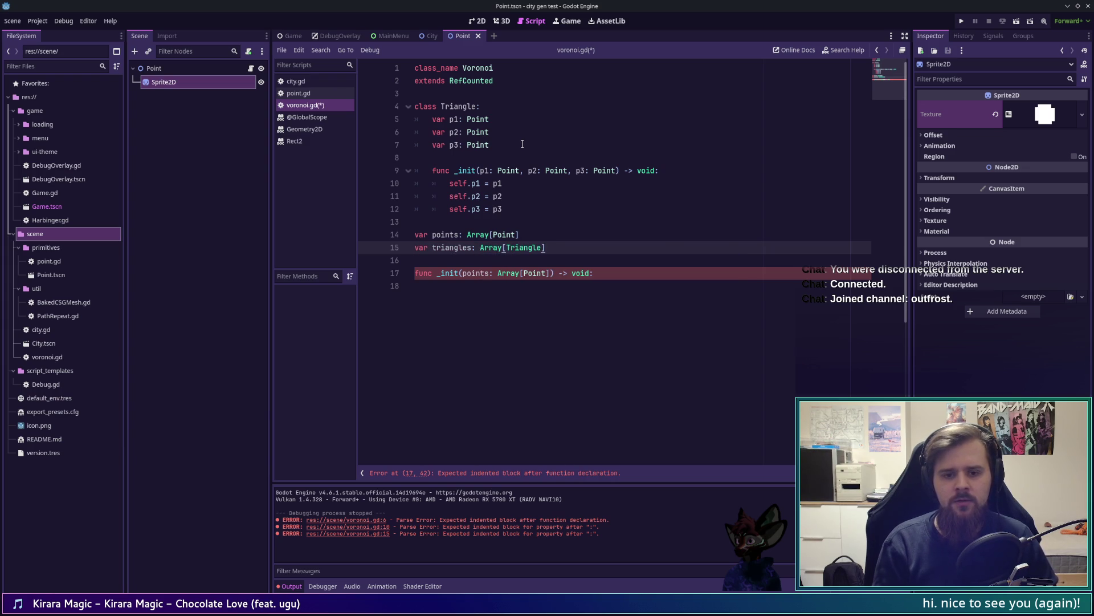
In the Voronoi constructor, assign self.points to a duplicate() of the passed points
{"action": "key", "text": "Down"}
{"action": "key", "text": "Down"}
{"action": "key", "text": "Down"}
{"action": "key", "text": "Tab"}
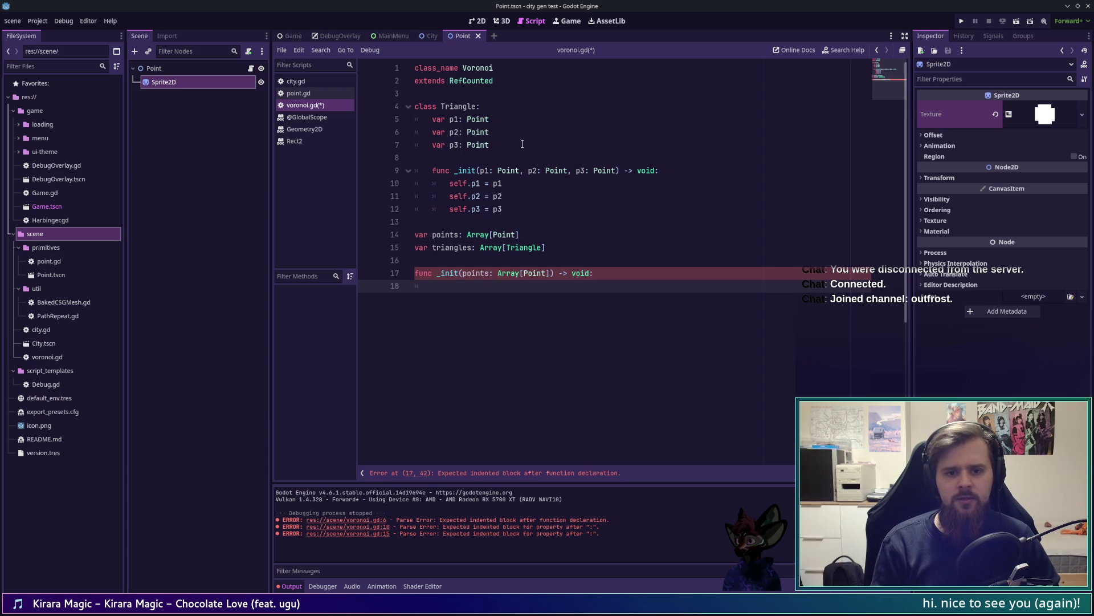
{"action": "type", "text": "self.points ="}
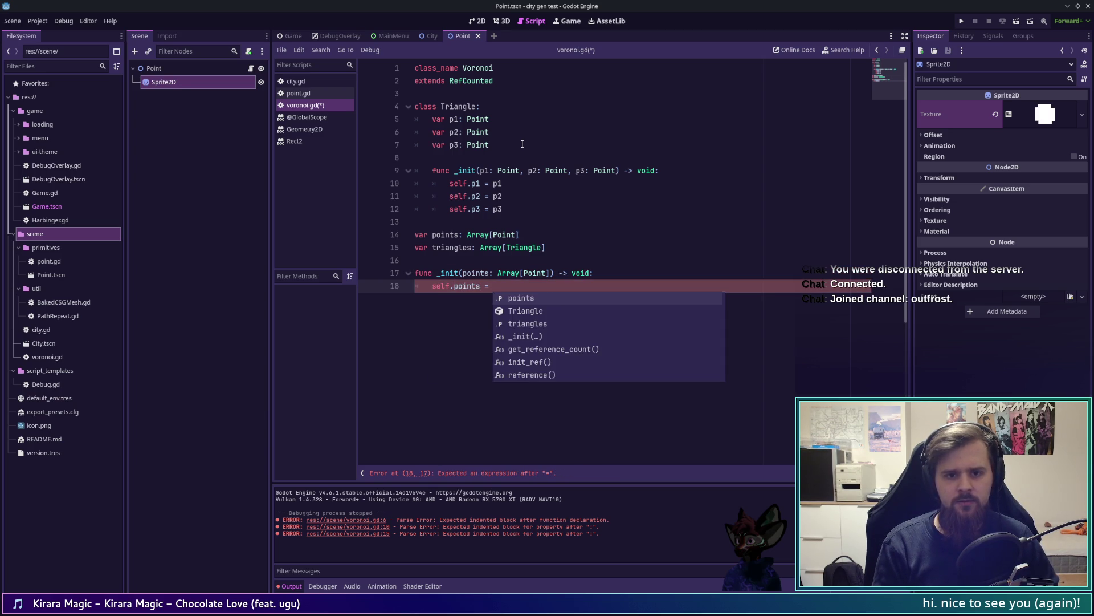
{"action": "key", "text": "Return"}
{"action": "key", "text": "Return"}
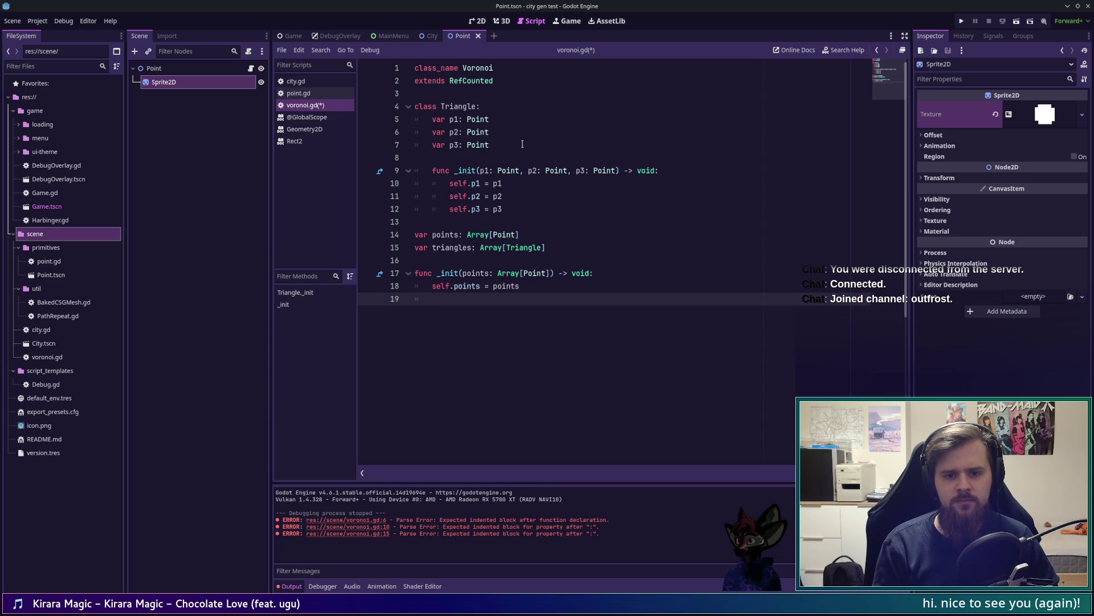
{"action": "key", "text": "Up"}
{"action": "key", "text": "End"}
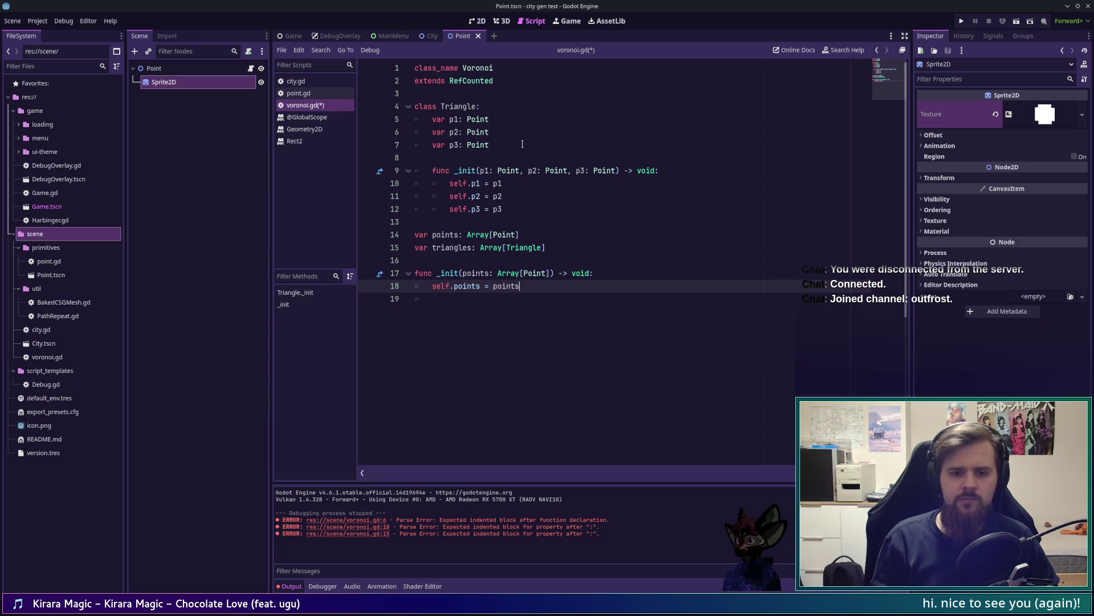
{"action": "type", "text": "."}
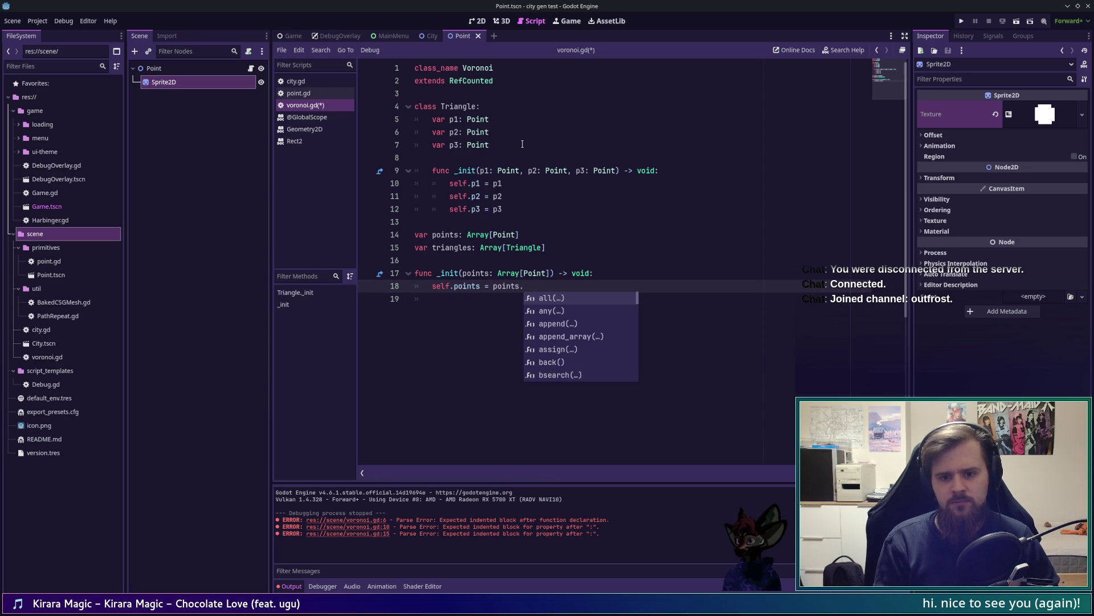
{"action": "type", "text": "cl"}
{"action": "key", "text": "BackSpace"}
{"action": "key", "text": "BackSpace"}
{"action": "type", "text": "du"}
{"action": "key", "text": "Return"}
{"action": "key", "text": "Right"}
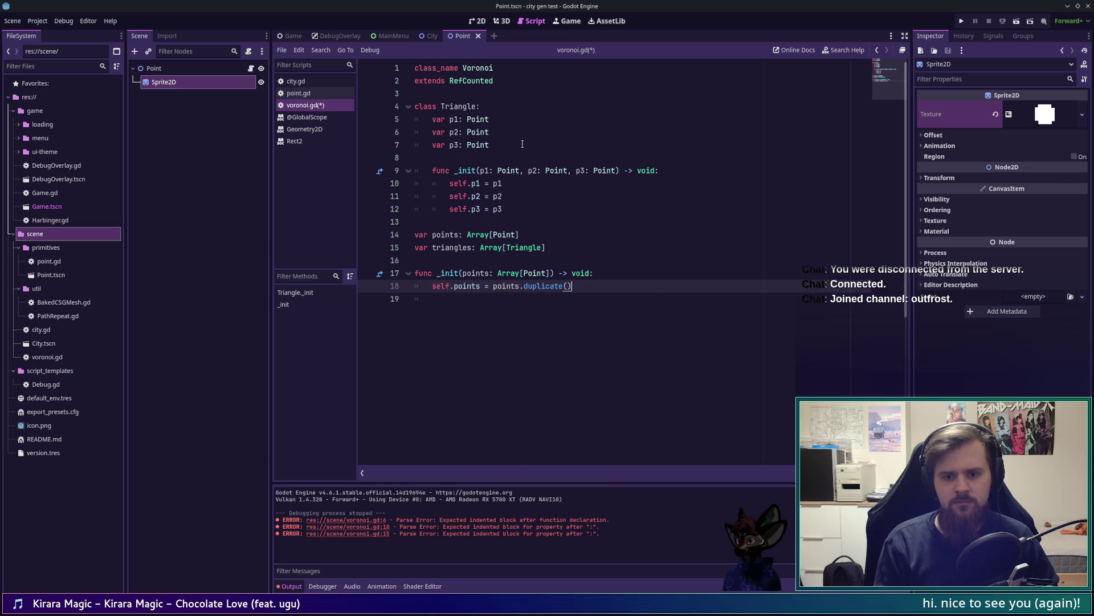
On line 19, insert a Geometry2D.triangulate_delaunay call, checking the reference Voronoi source
{"action": "key", "text": "Down"}
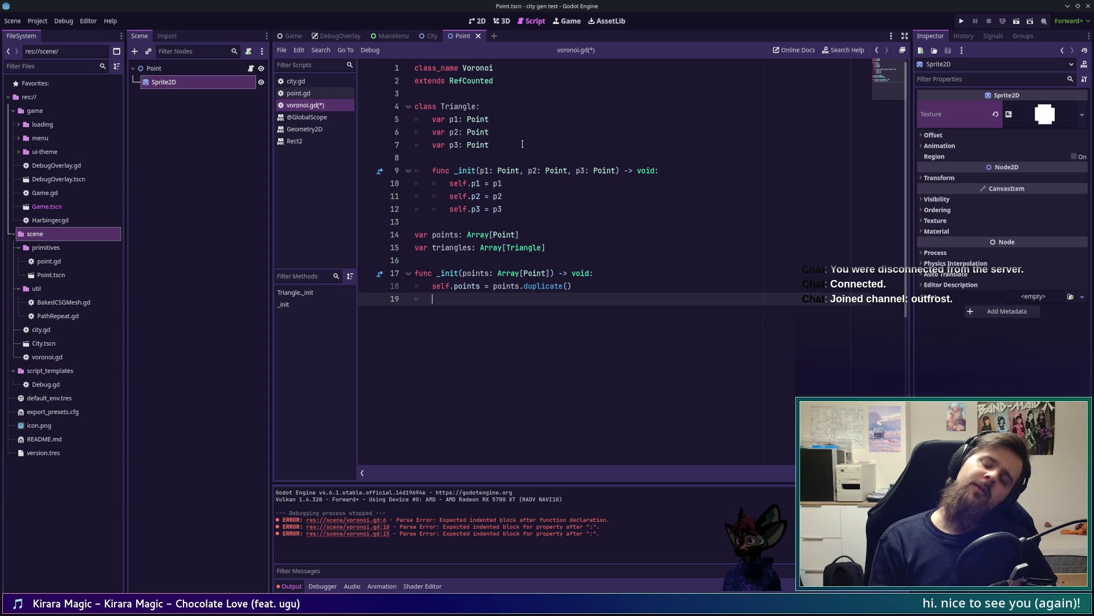
{"action": "type", "text": "triangula"}
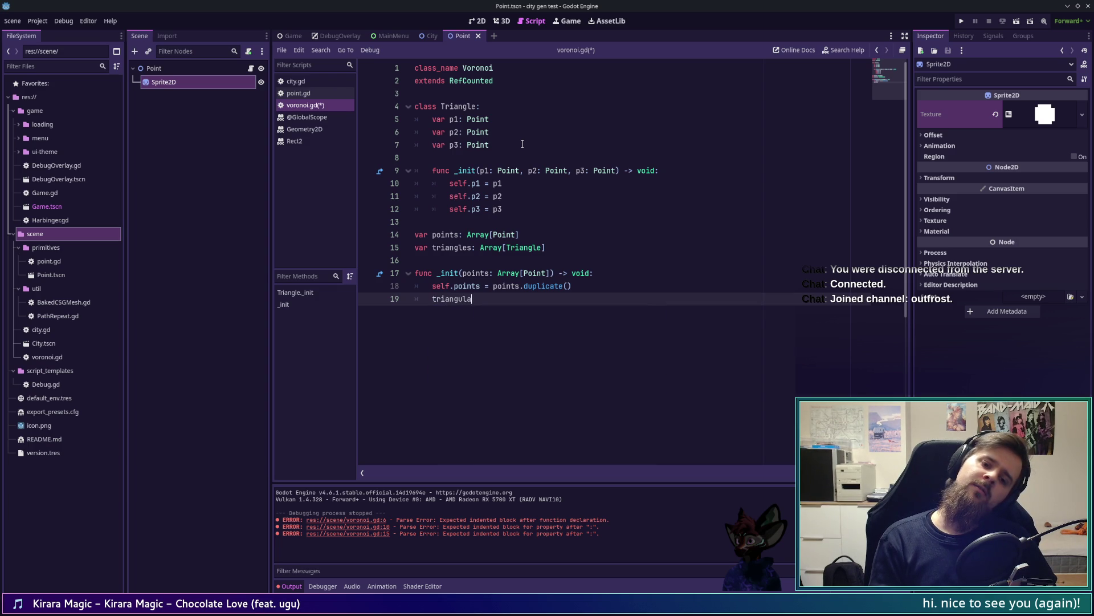
{"action": "key", "text": "ctrl+BackSpace"}
{"action": "key", "text": "alt+Tab"}
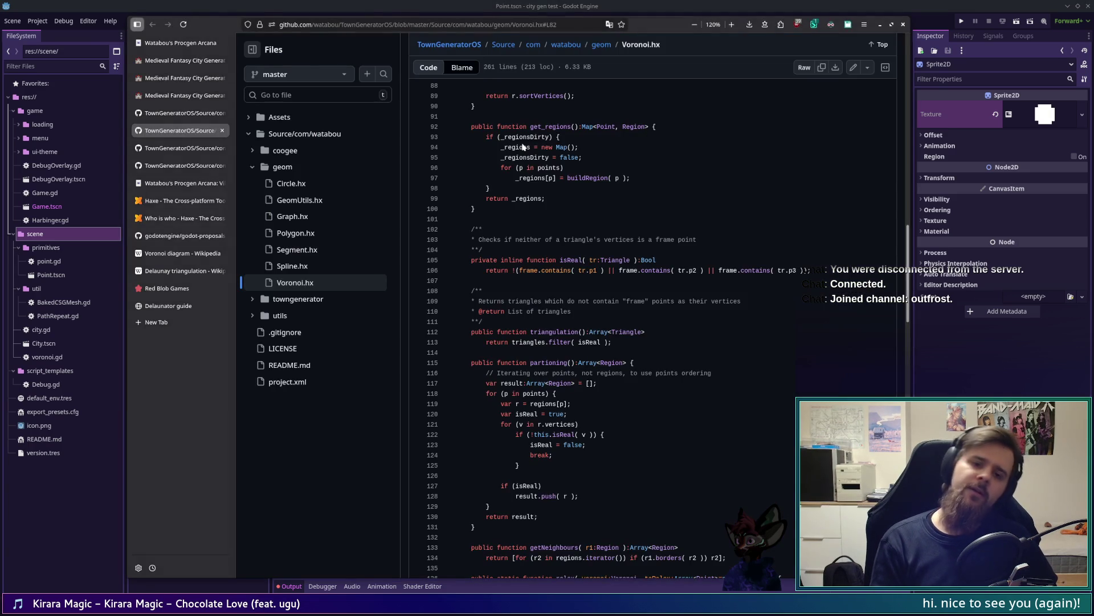
{"action": "key", "text": "alt+Tab"}
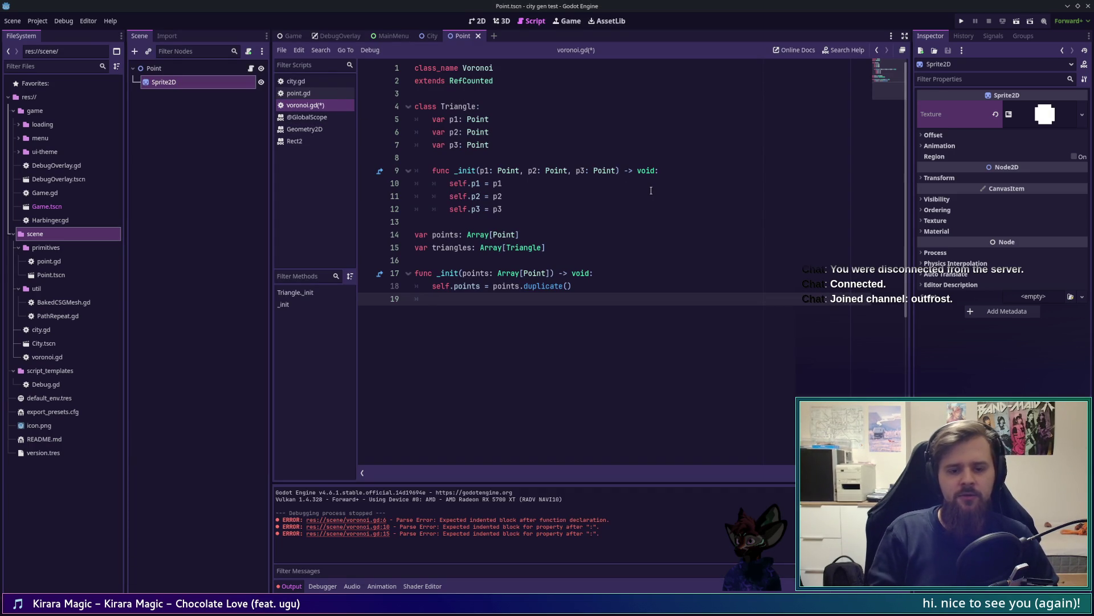
{"action": "type", "text": "Geometry2D.trian"}
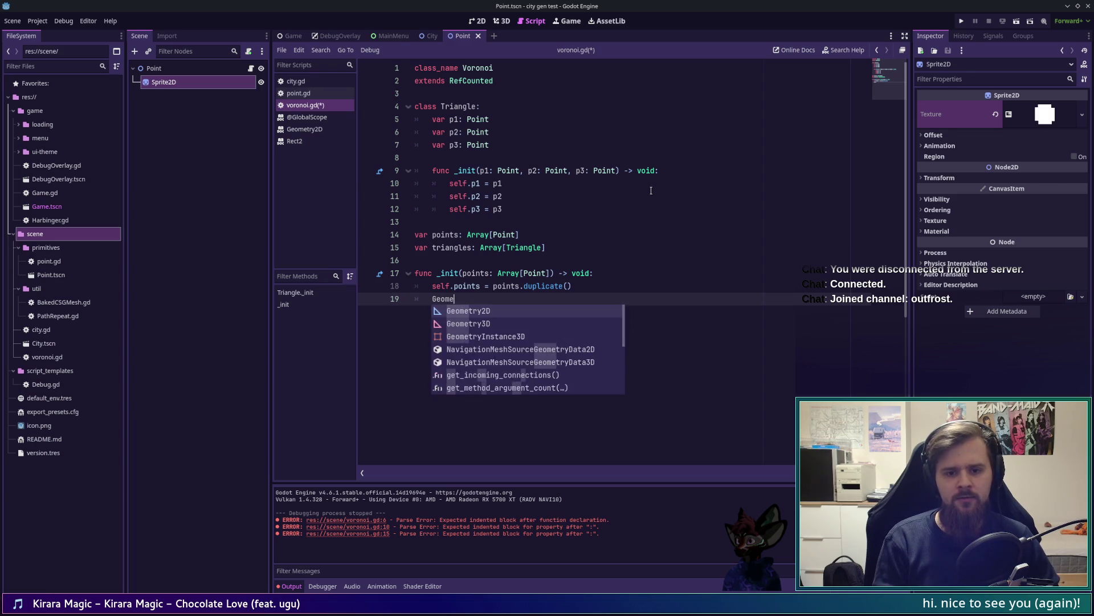
{"action": "key", "text": "Return"}
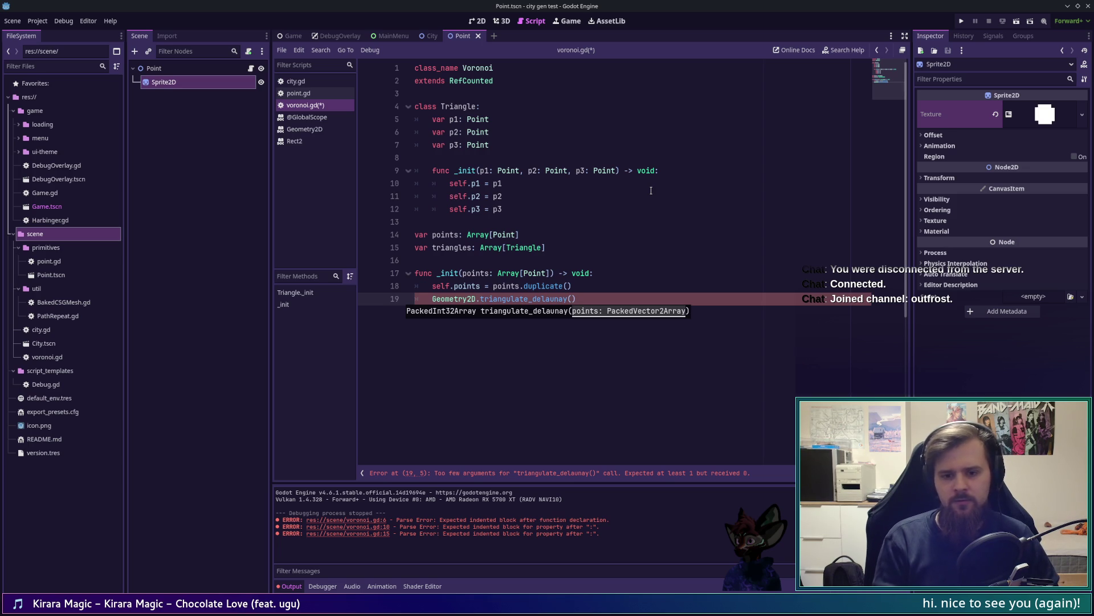
Pass points.map into triangulate_delaunay in place of the PackedVector2Array argument
{"action": "type", "text": "Packedv"}
{"action": "type", "text": "ec2."}
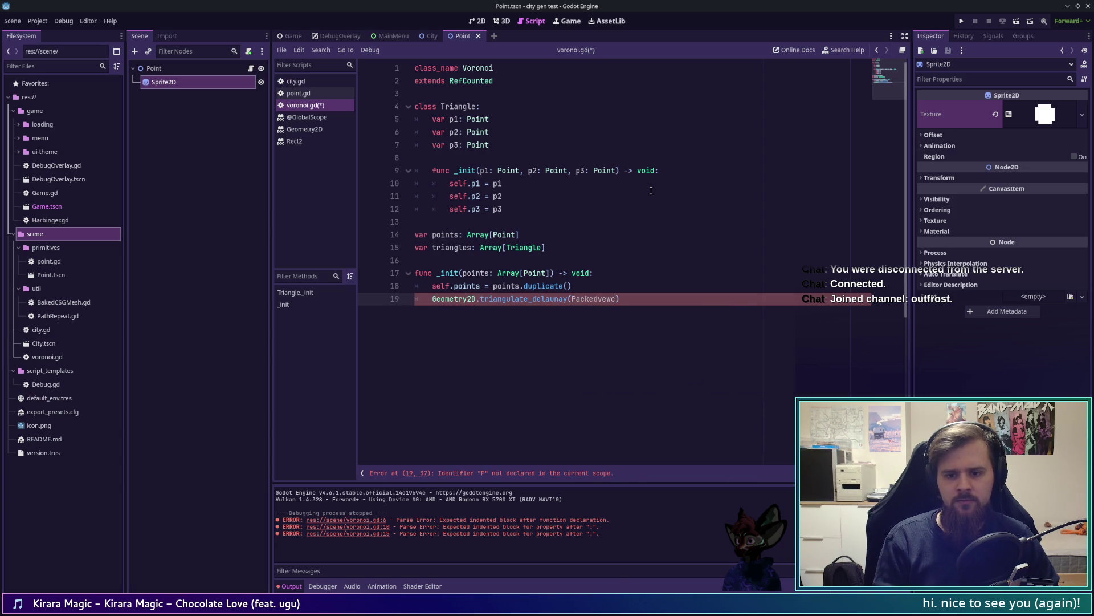
{"action": "key", "text": "BackSpace"}
{"action": "key", "text": "BackSpace"}
{"action": "type", "text": "to"}
{"action": "key", "text": "Return"}
{"action": "key", "text": "ctrl+BackSpace"}
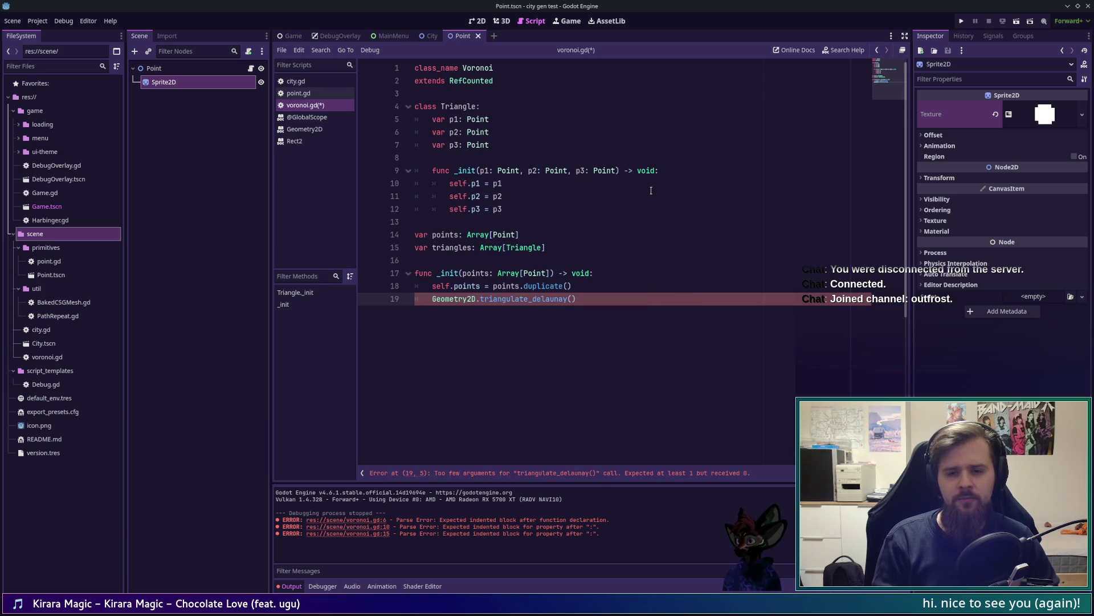
{"action": "type", "text": "points."}
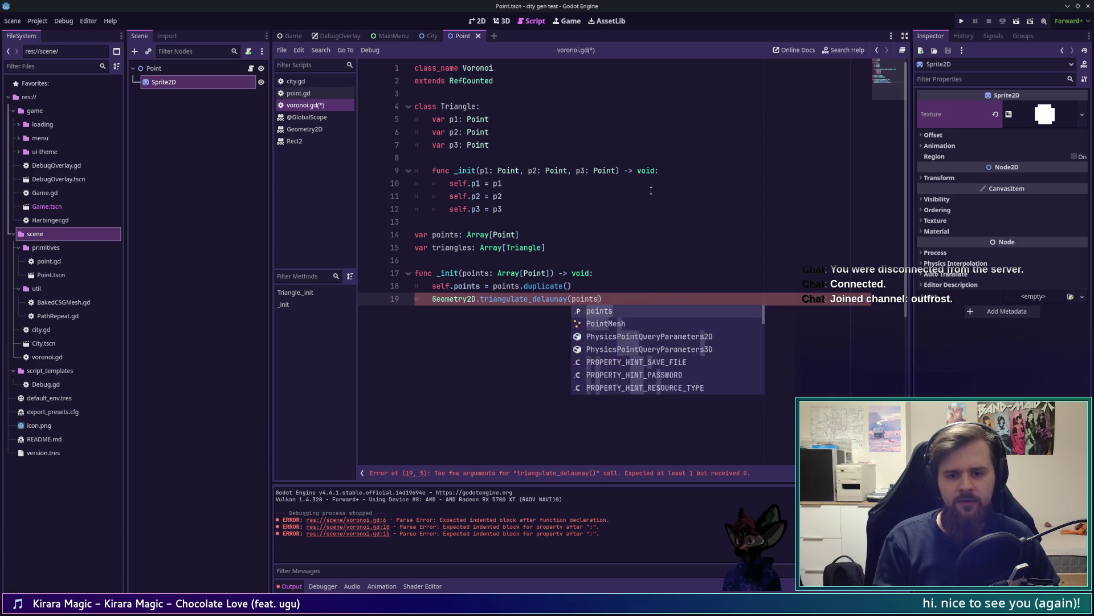
{"action": "type", "text": "map"}
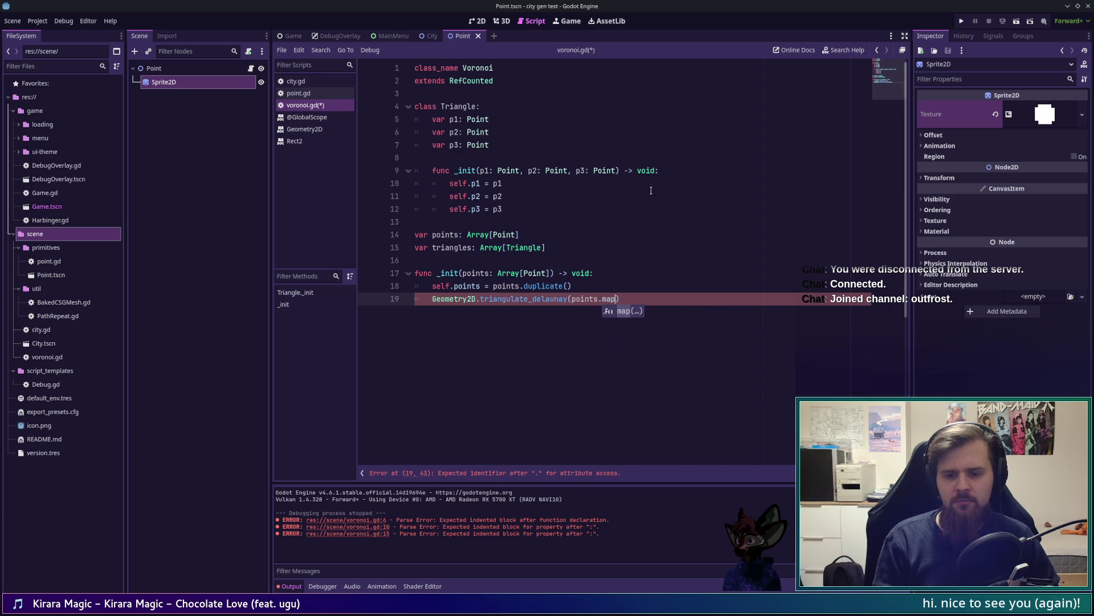
{"action": "key", "text": "Return"}
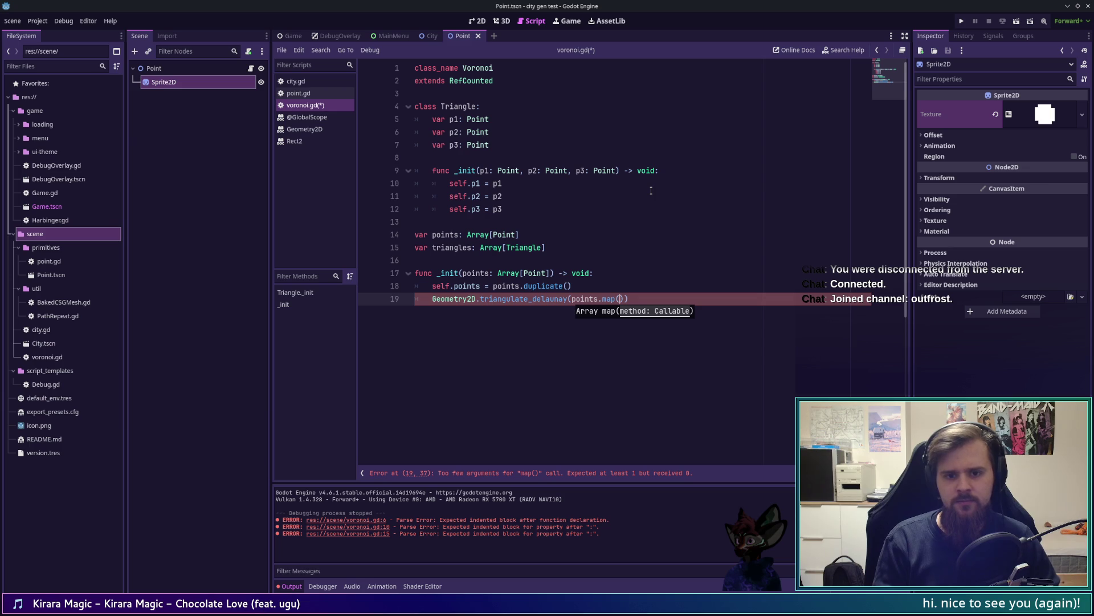
Replace the func(p): return p.position lambda with Node2D.get_position and view the Node2D reference
{"action": "type", "text": "func(p)"}
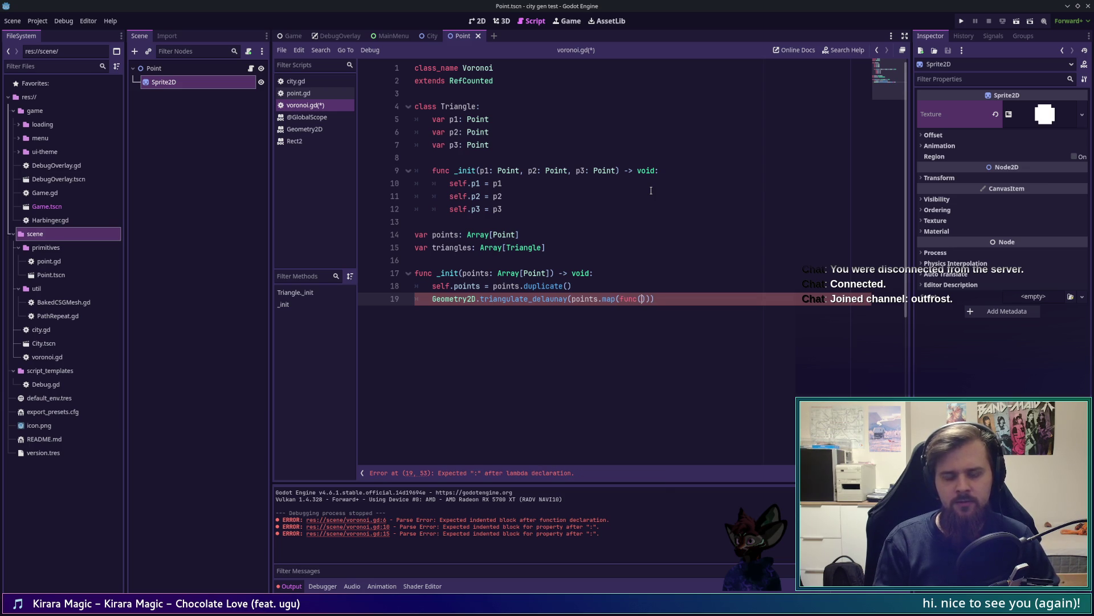
{"action": "type", "text": ": "}
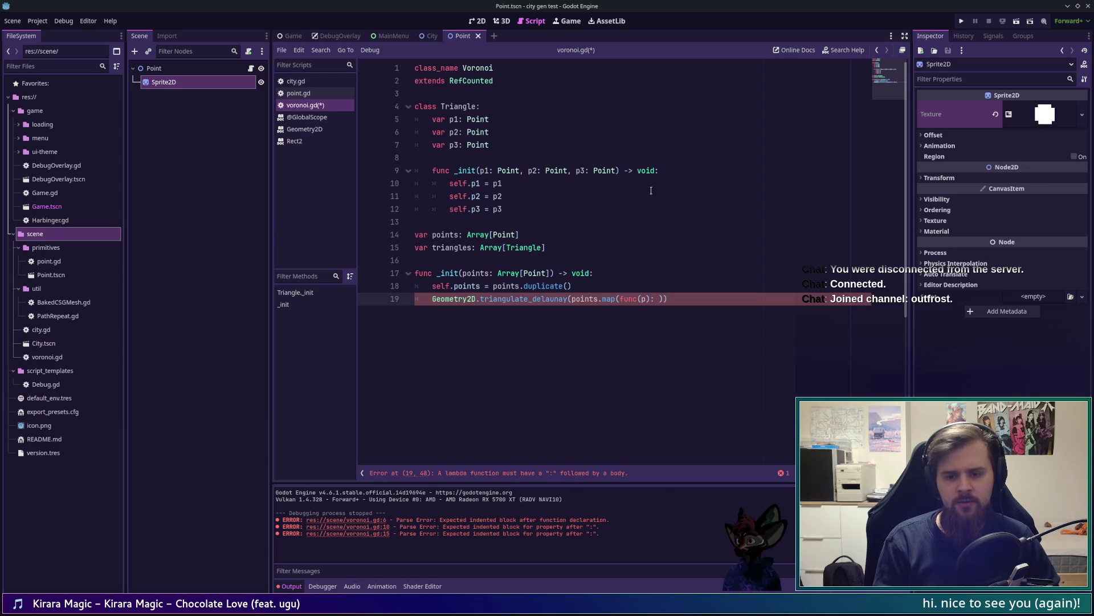
{"action": "type", "text": "return p."}
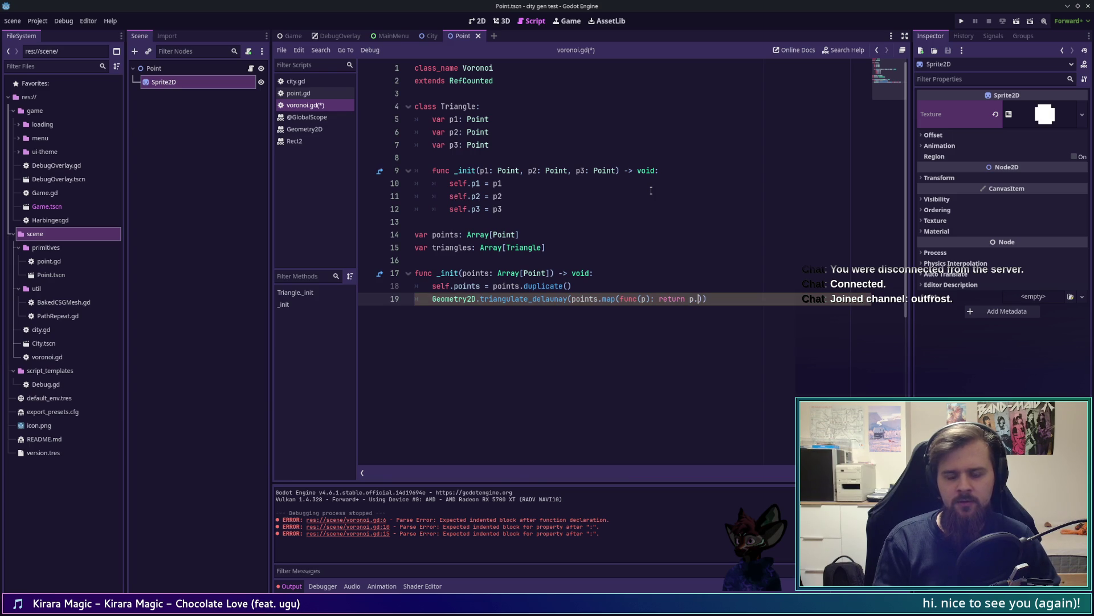
{"action": "type", "text": "posi"}
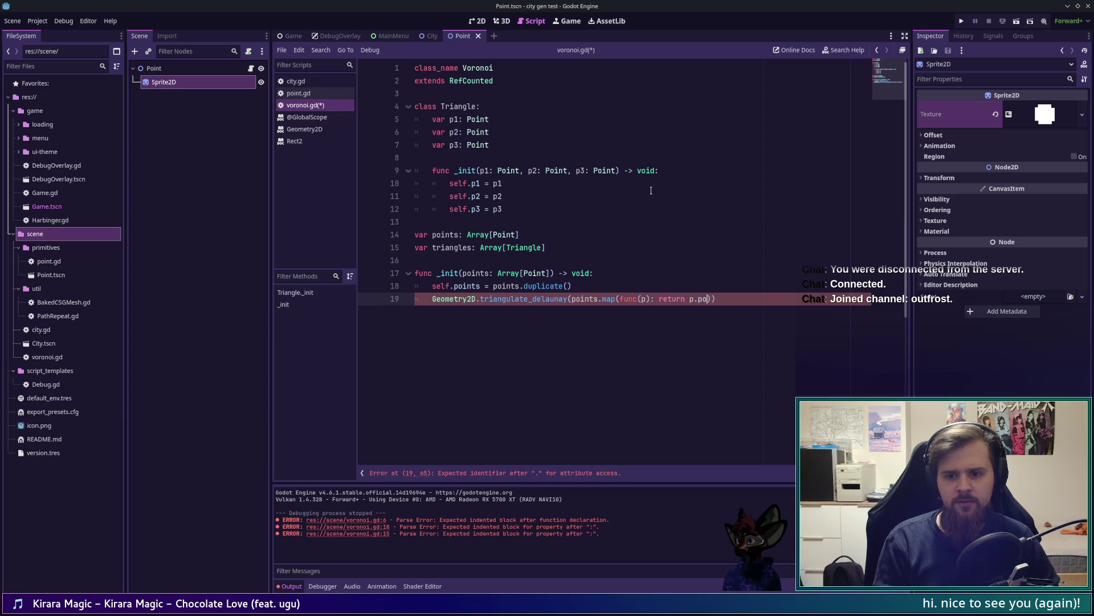
{"action": "type", "text": "tion"}
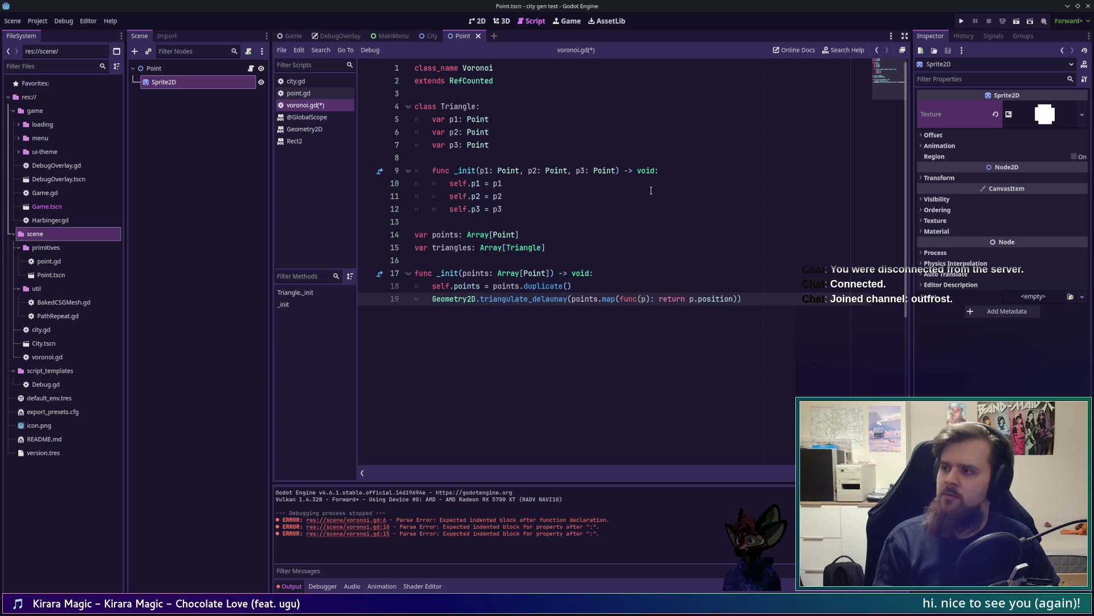
{"action": "key", "text": "BackSpace"}
{"action": "key", "text": "BackSpace"}
{"action": "key", "text": "BackSpace"}
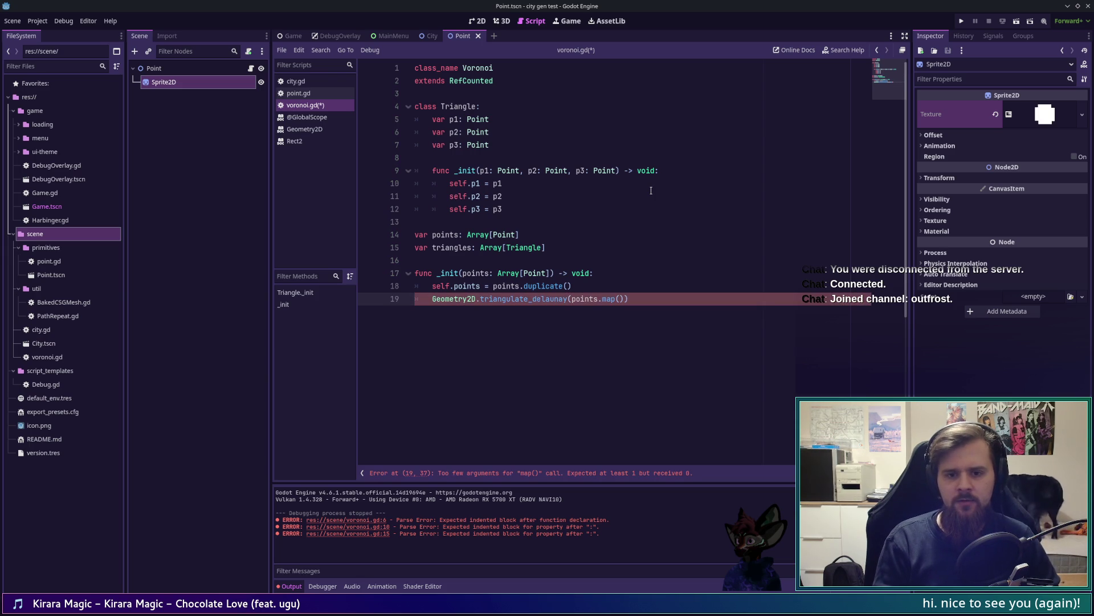
{"action": "type", "text": "Node2D.get_po"}
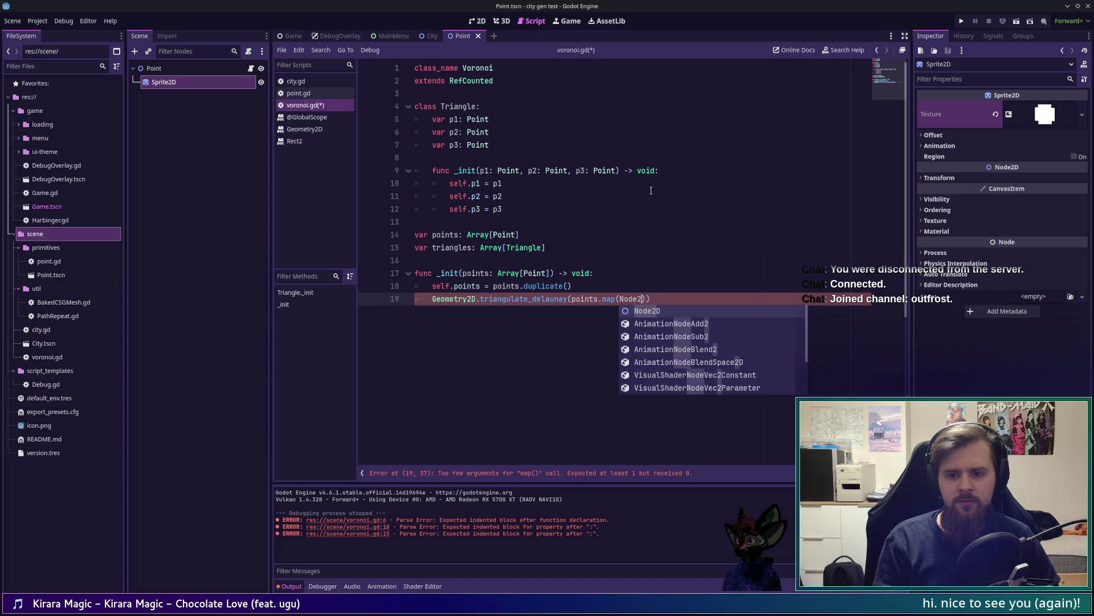
{"action": "type", "text": "sition"}
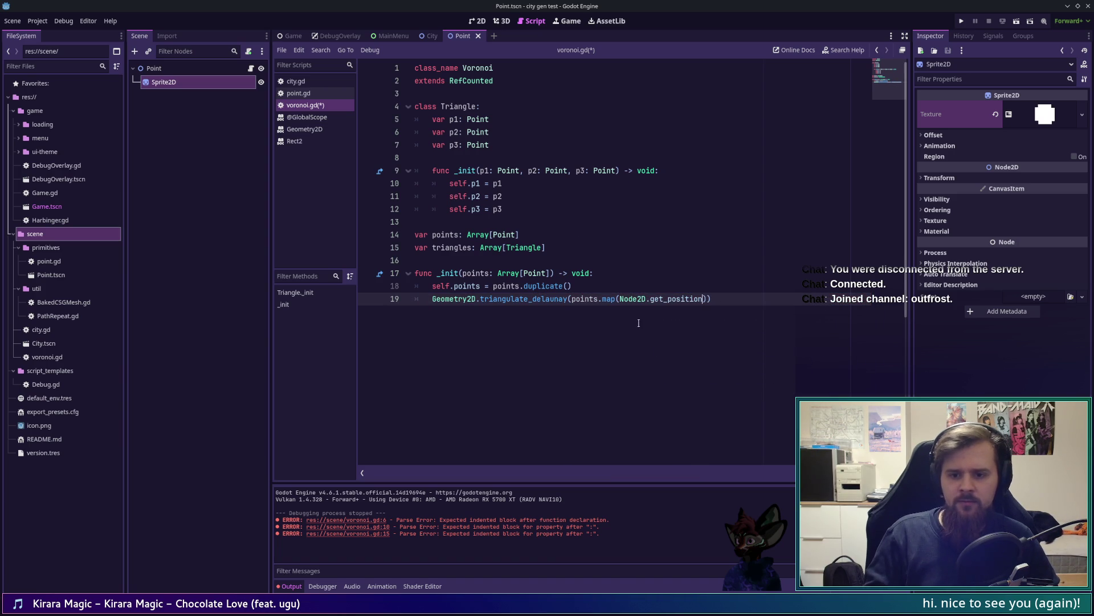
{"action": "left_click", "coordinate": [632, 299], "text": "ctrl"}
{"action": "scroll", "coordinate": [520, 394], "scroll_direction": "down", "scroll_amount": 7}
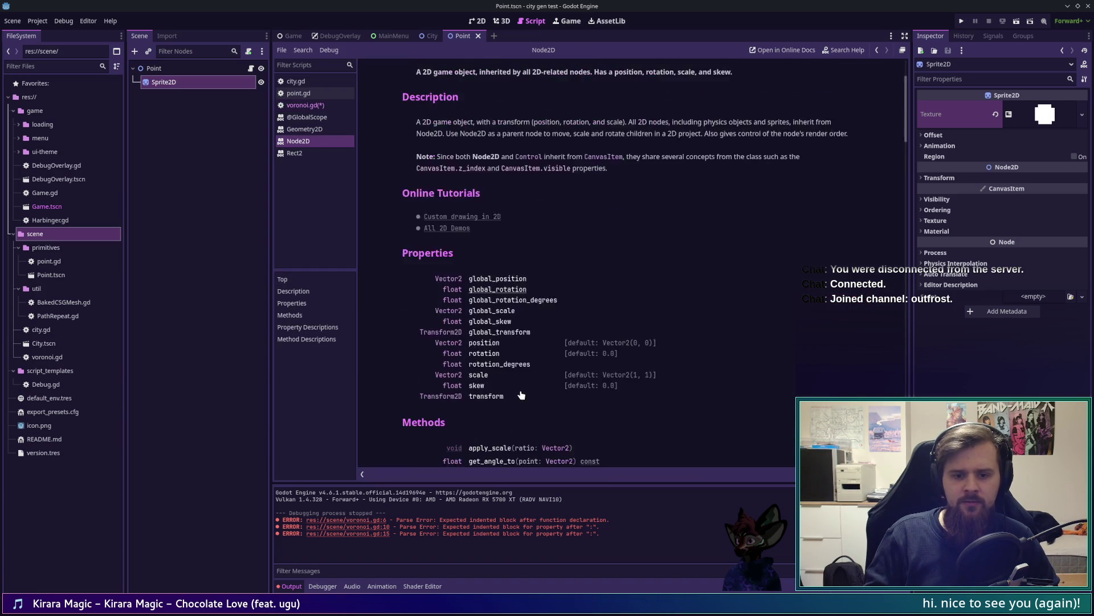
{"action": "scroll", "coordinate": [520, 393], "scroll_direction": "down", "scroll_amount": 5}
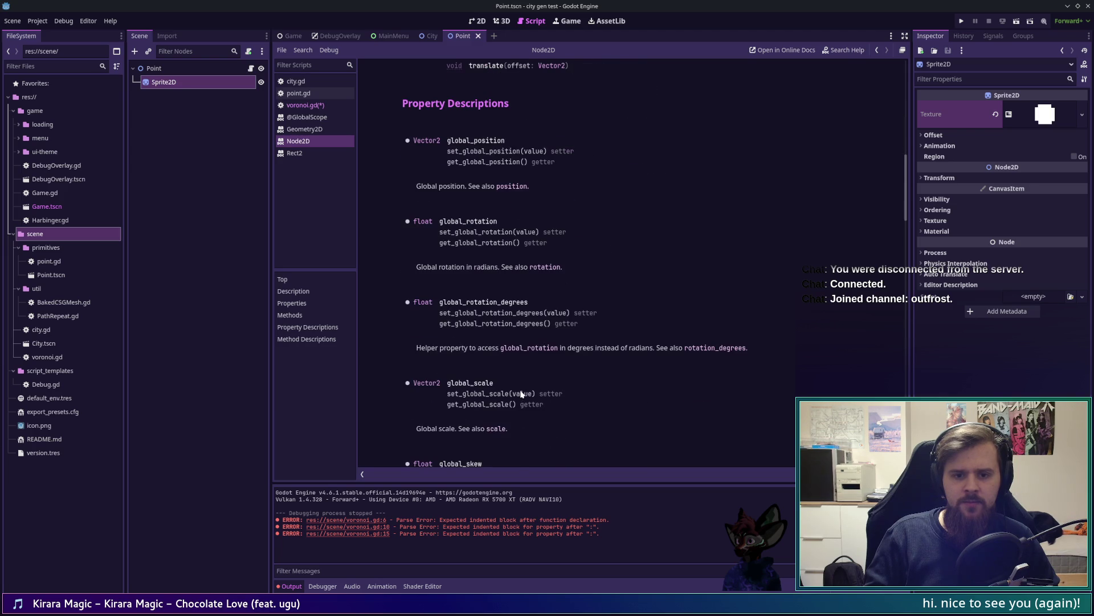
{"action": "scroll", "coordinate": [521, 393], "scroll_direction": "down", "scroll_amount": 9}
{"action": "scroll", "coordinate": [521, 394], "scroll_direction": "down", "scroll_amount": 4}
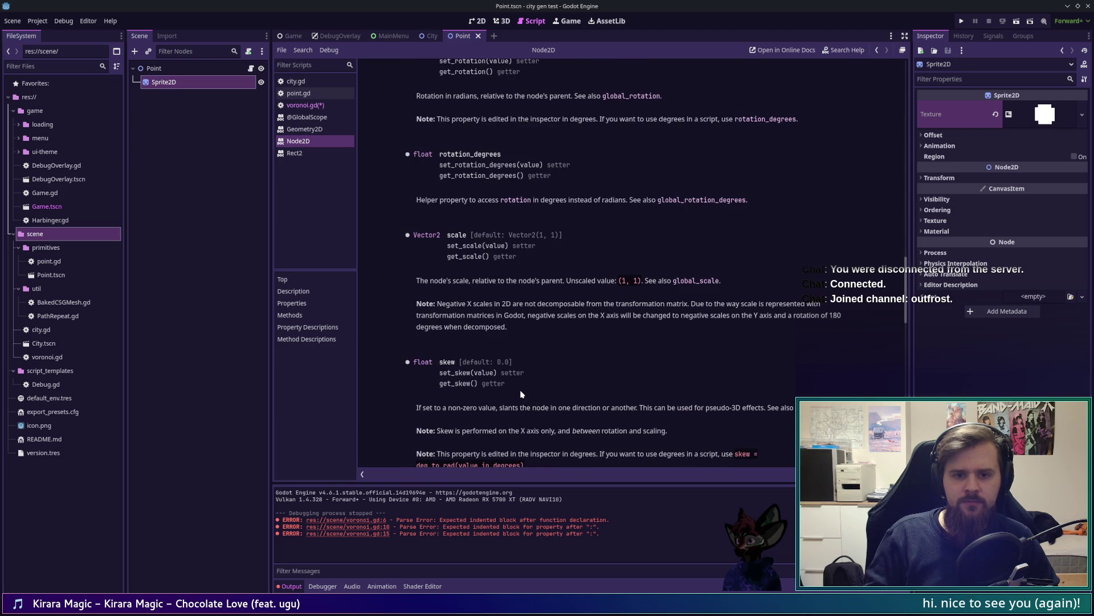
{"action": "scroll", "coordinate": [520, 394], "scroll_direction": "up", "scroll_amount": 4}
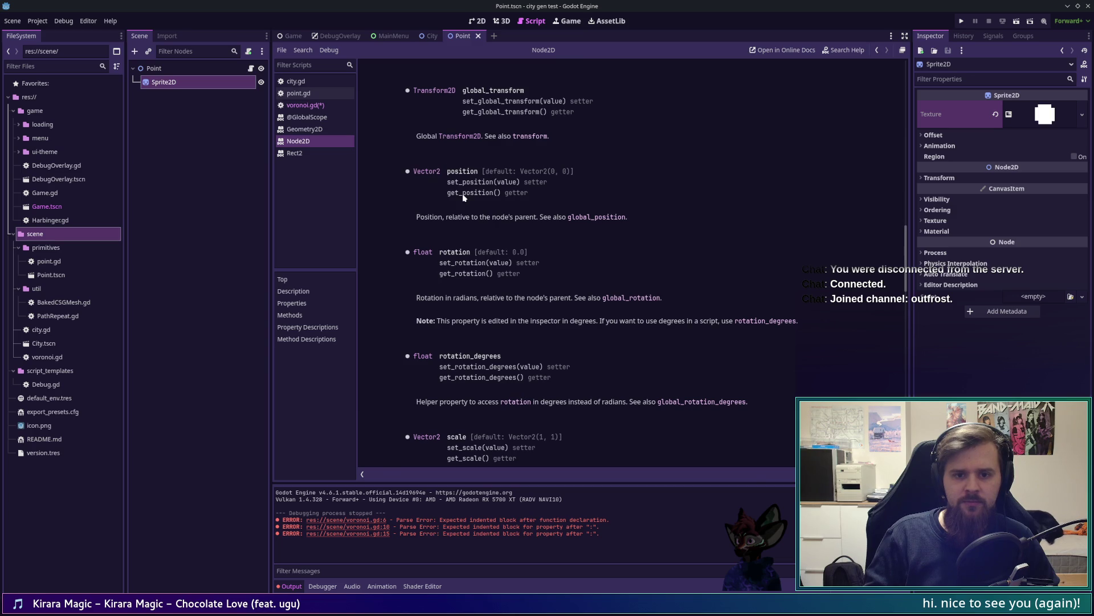
{"action": "key", "text": "alt+Left"}
{"action": "type", "text": ")"}
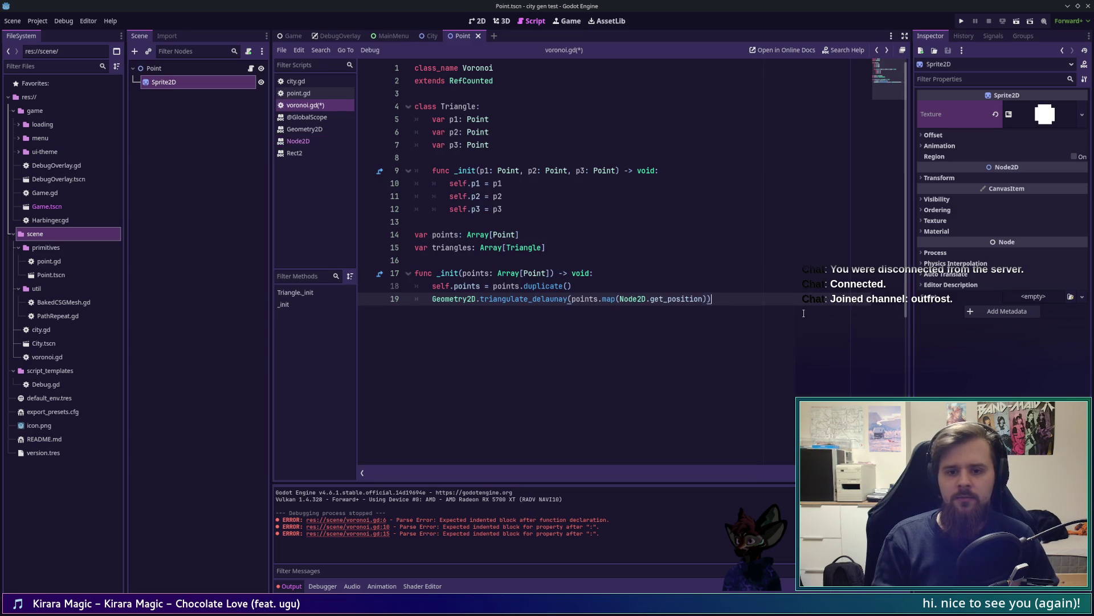
{"action": "key", "text": "Left"}
{"action": "type", "text": "."}
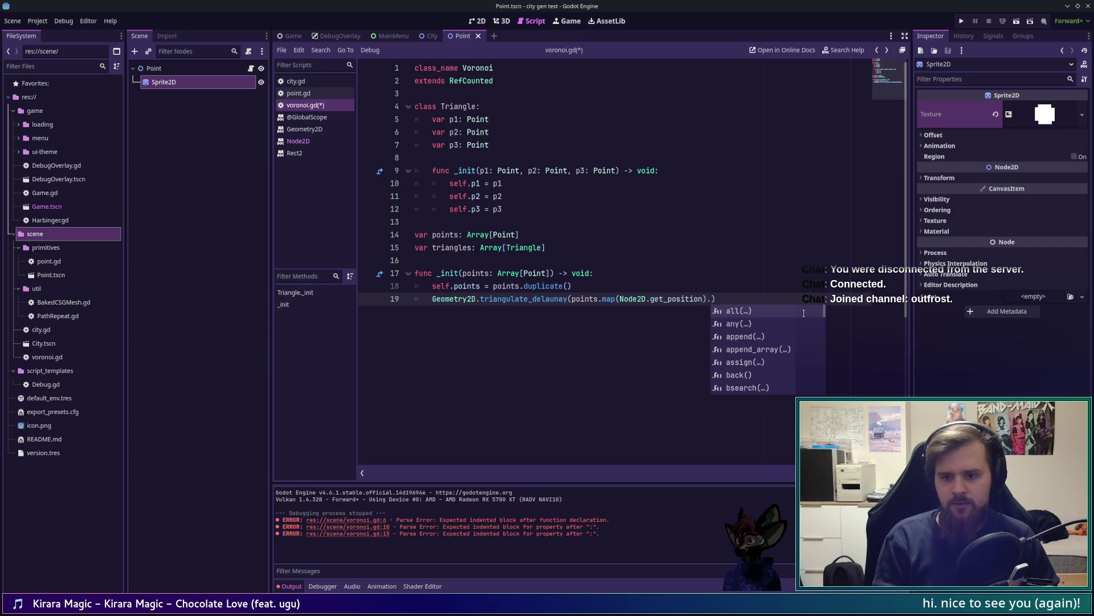
{"action": "type", "text": "pack"}
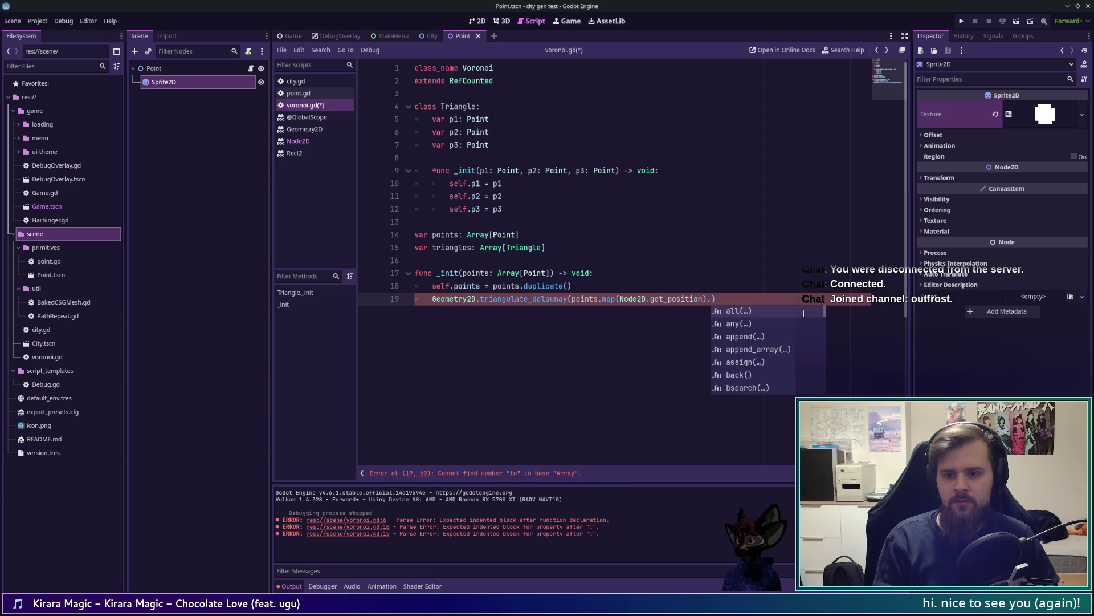
{"action": "key", "text": "BackSpace"}
{"action": "key", "text": "BackSpace"}
{"action": "key", "text": "BackSpace"}
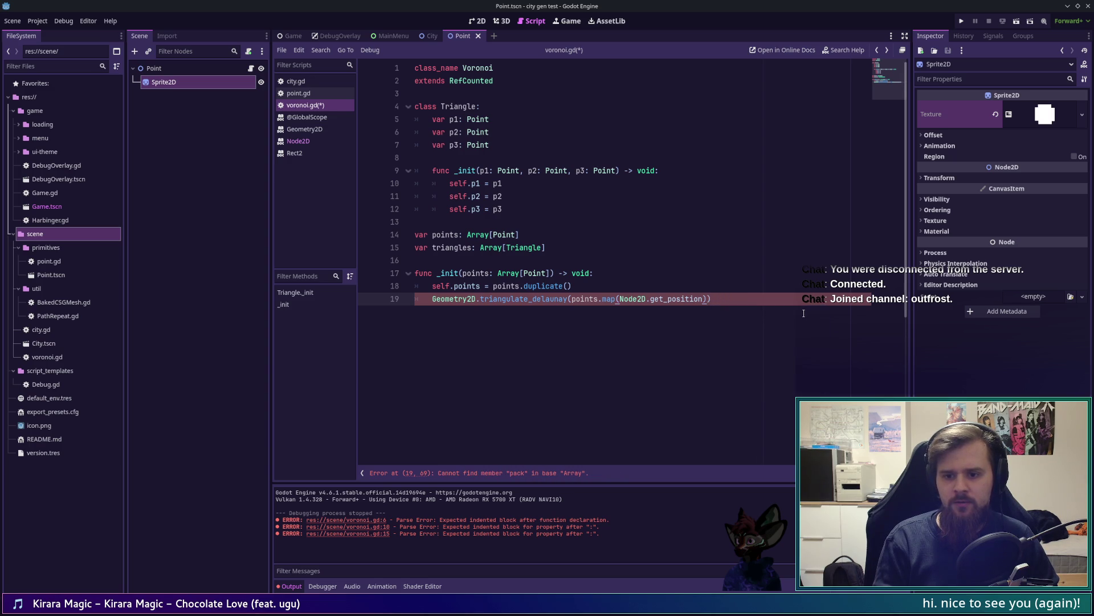
{"action": "key", "text": "Right"}
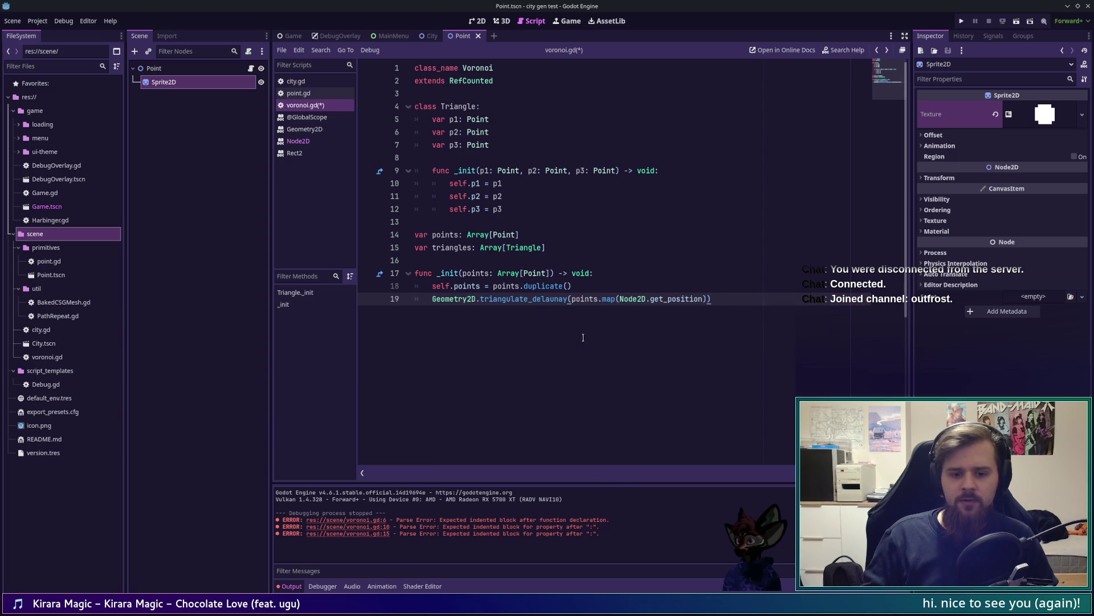
{"action": "left_click", "coordinate": [319, 130]}
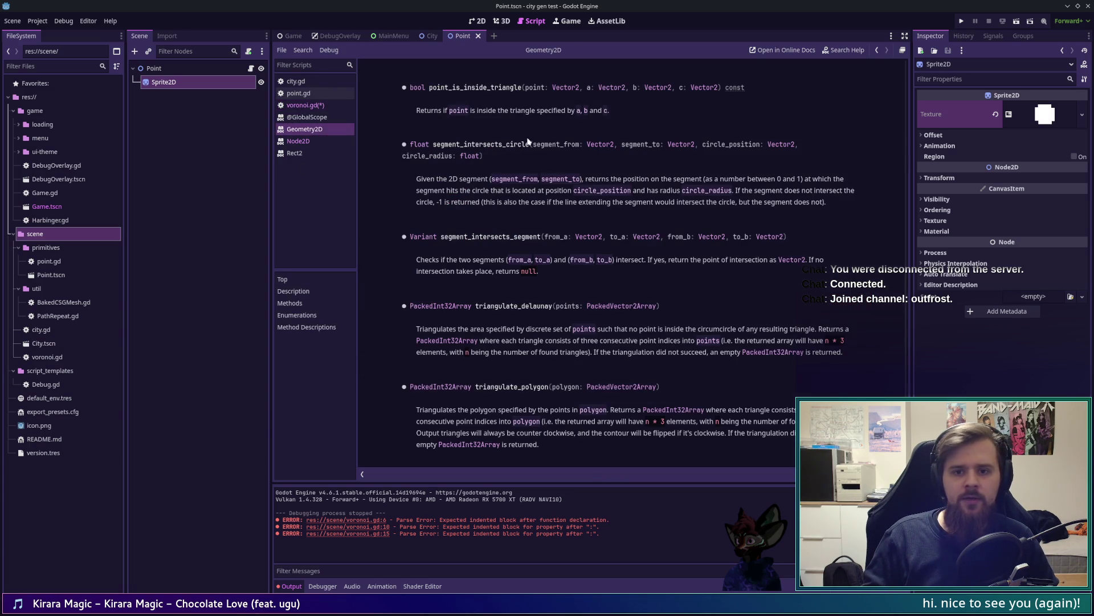
{"action": "left_click", "coordinate": [621, 306]}
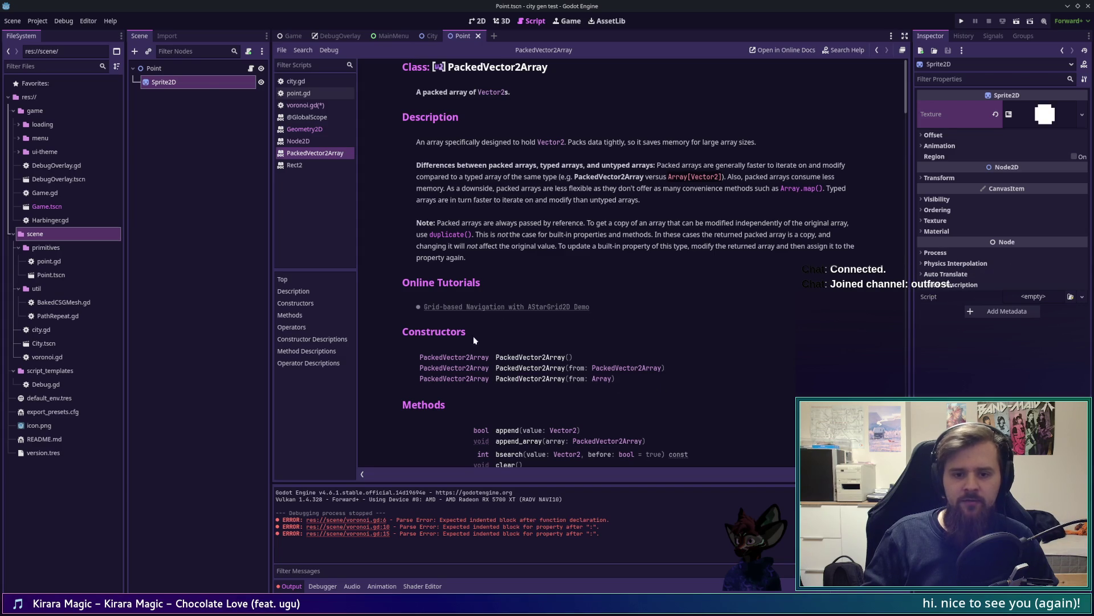
{"action": "left_click", "coordinate": [319, 105]}
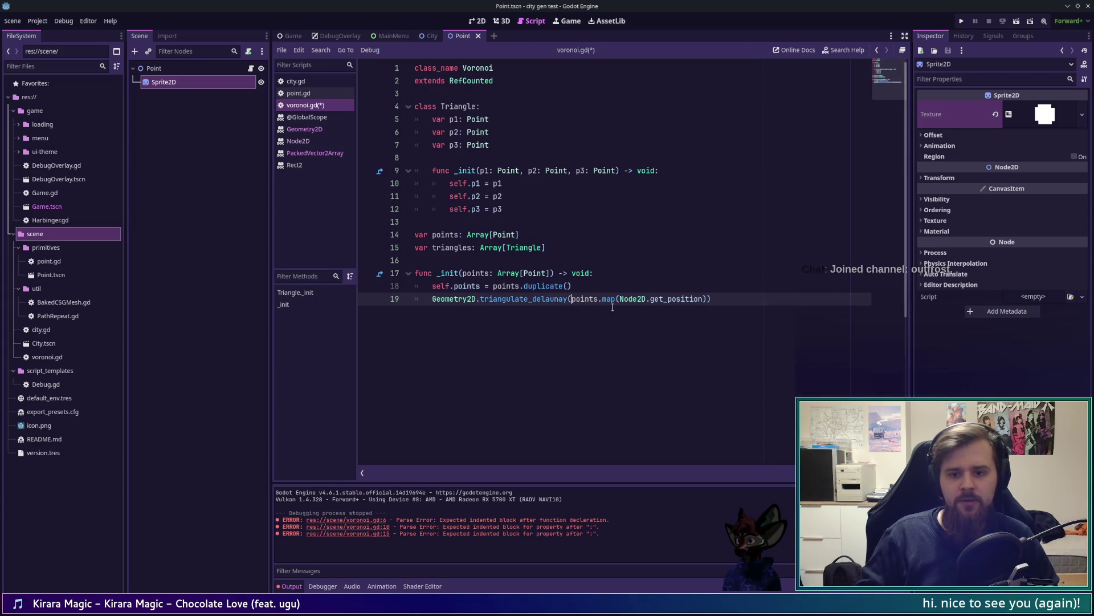
{"action": "type", "text": "PackedVector2Array"}
Wrap the mapped points in a PackedVector2Array(...) constructor call
{"action": "key", "text": "Return"}
{"action": "key", "text": "shift+End"}
{"action": "type", "text": "("}
{"action": "key", "text": "Right"}
{"action": "type", "text": ")"}
{"action": "key", "text": "ctrl+Left"}
{"action": "key", "text": "ctrl+Left"}
{"action": "key", "text": "ctrl+Left"}
{"action": "key", "text": "BackSpace"}
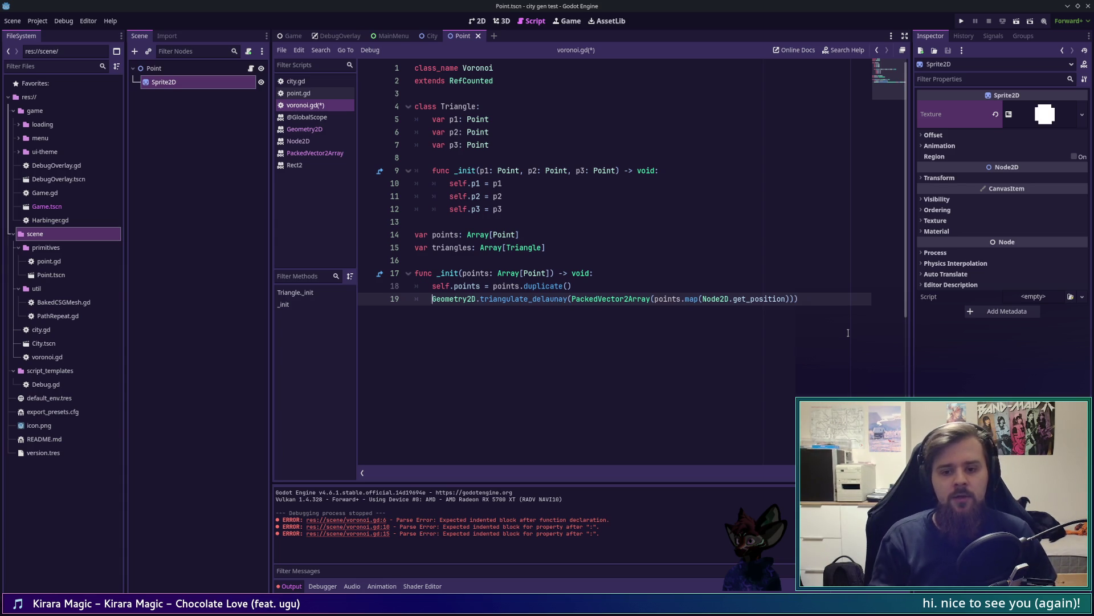
After checking Voronoi.hx and the Geometry2D docs, store the triangulation in var triangle_indices :=
{"action": "key", "text": "alt+Tab"}
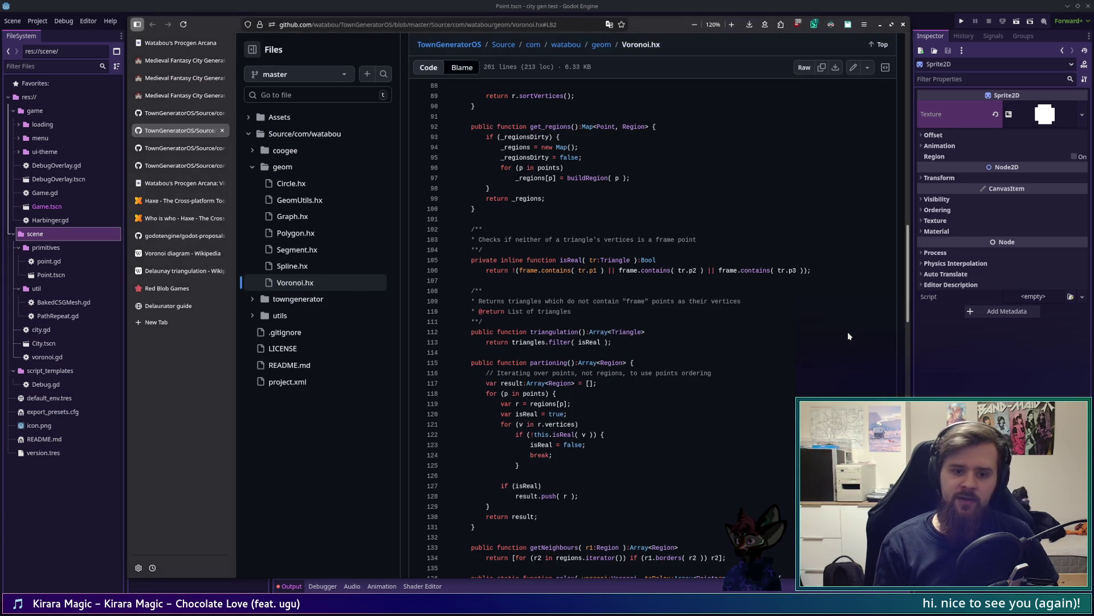
{"action": "key", "text": "alt+Tab"}
{"action": "left_click", "coordinate": [319, 132]}
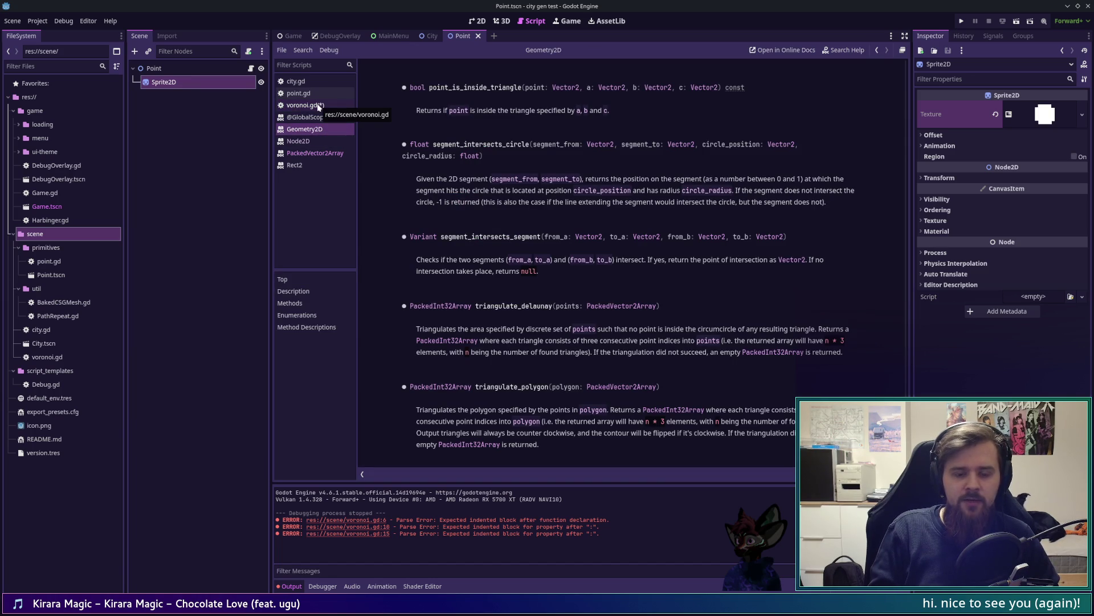
{"action": "left_click", "coordinate": [317, 106]}
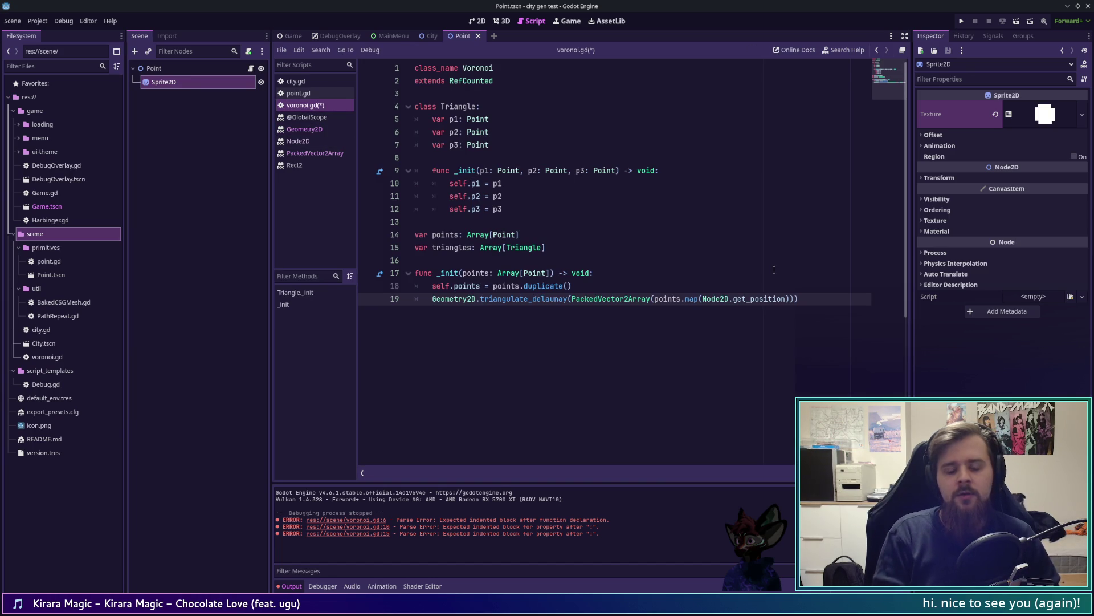
{"action": "type", "text": "var "}
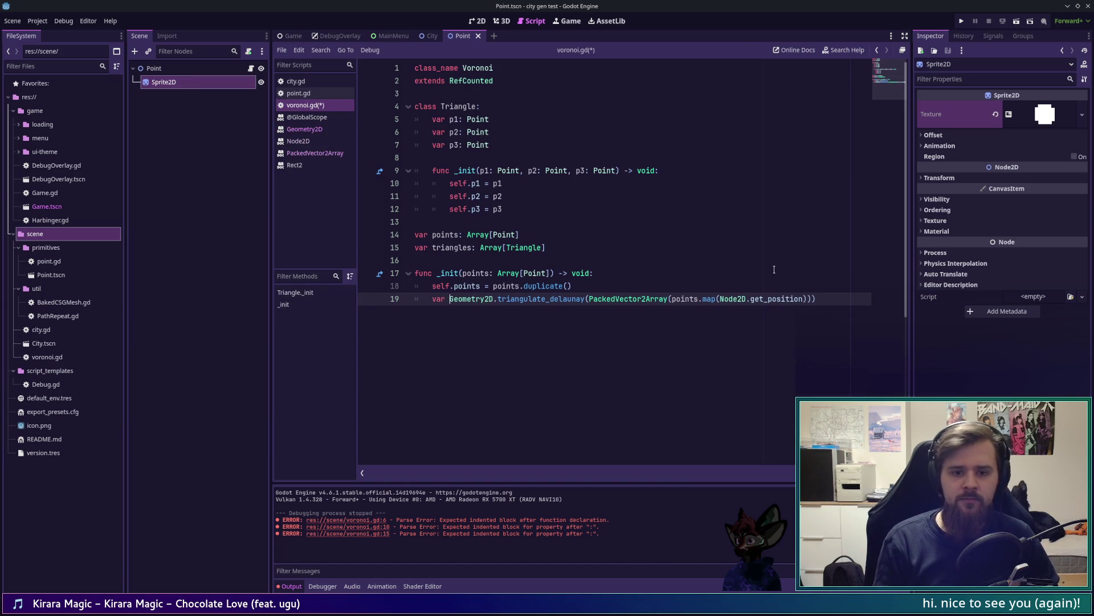
{"action": "type", "text": "triangle_indi"}
{"action": "key", "text": "BackSpace"}
{"action": "key", "text": "BackSpace"}
{"action": "key", "text": "BackSpace"}
{"action": "type", "text": "vert"}
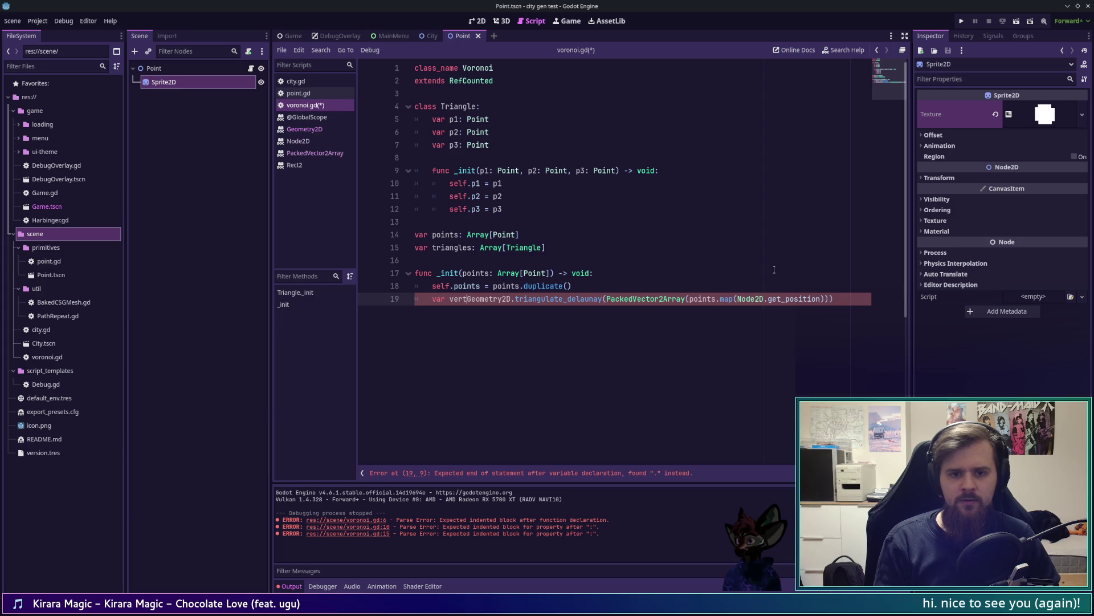
{"action": "key", "text": "BackSpace"}
{"action": "key", "text": "BackSpace"}
{"action": "key", "text": "BackSpace"}
{"action": "type", "text": "triangle_"}
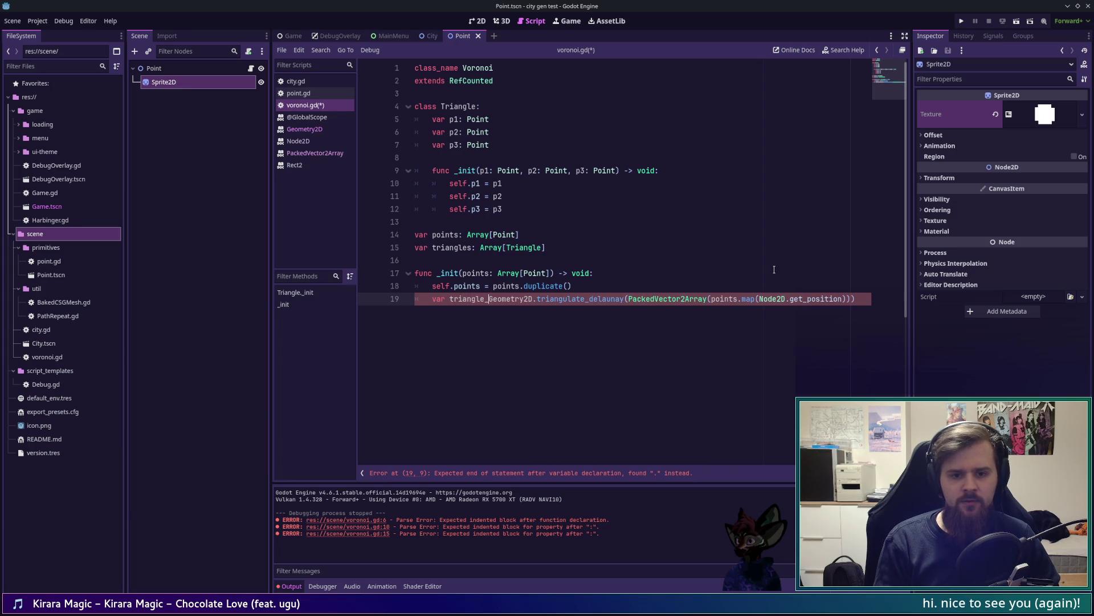
{"action": "type", "text": "indices ="}
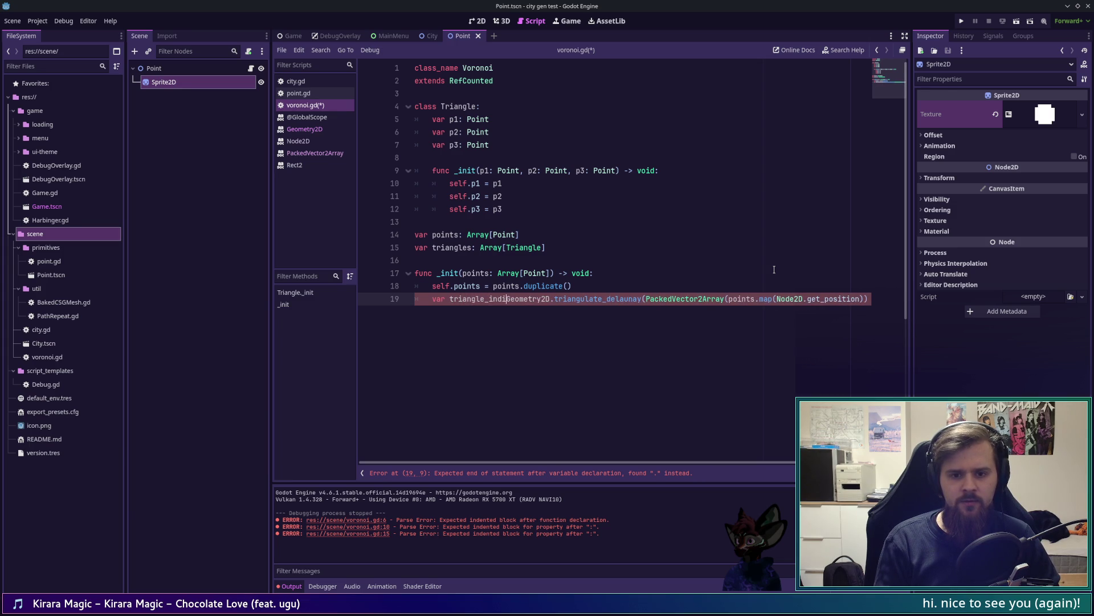
{"action": "key", "text": "BackSpace"}
{"action": "key", "text": "BackSpace"}
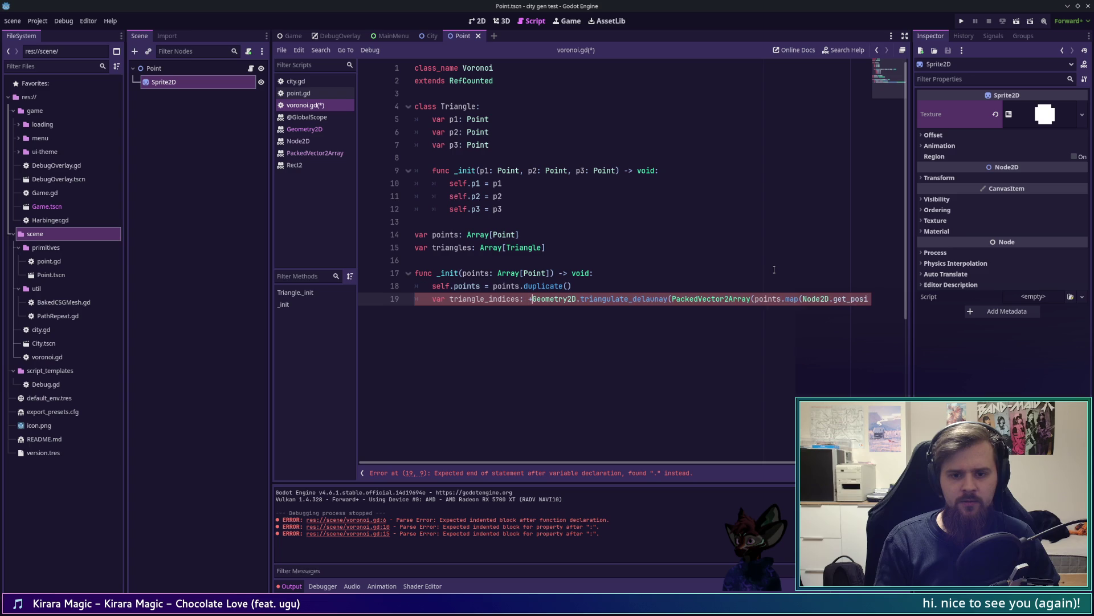
{"action": "type", "text": ":  ="}
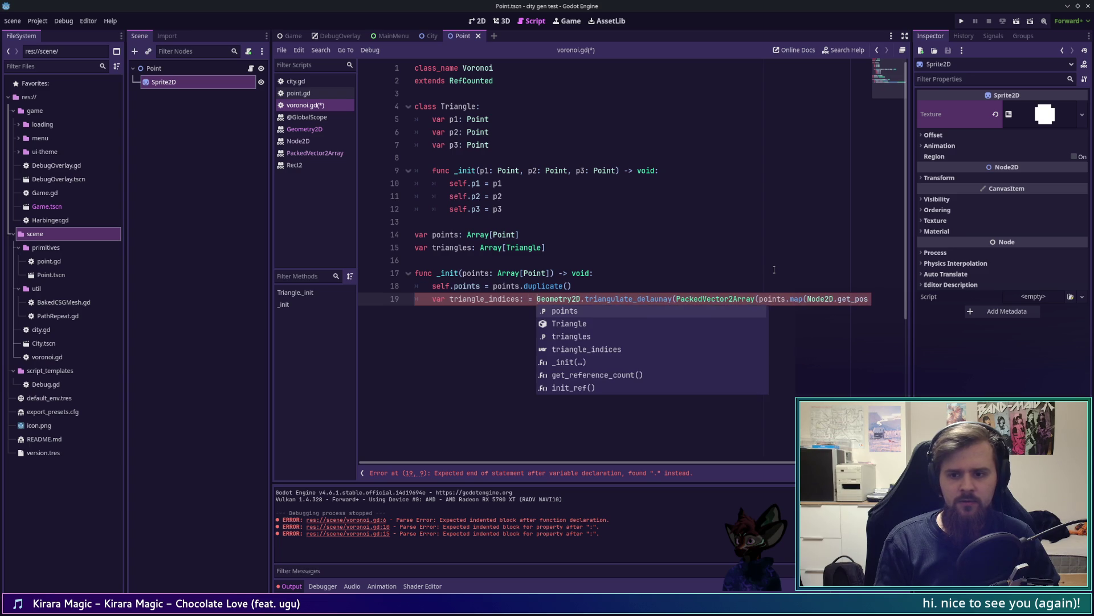
{"action": "key", "text": "Home"}
{"action": "key", "text": "Home"}
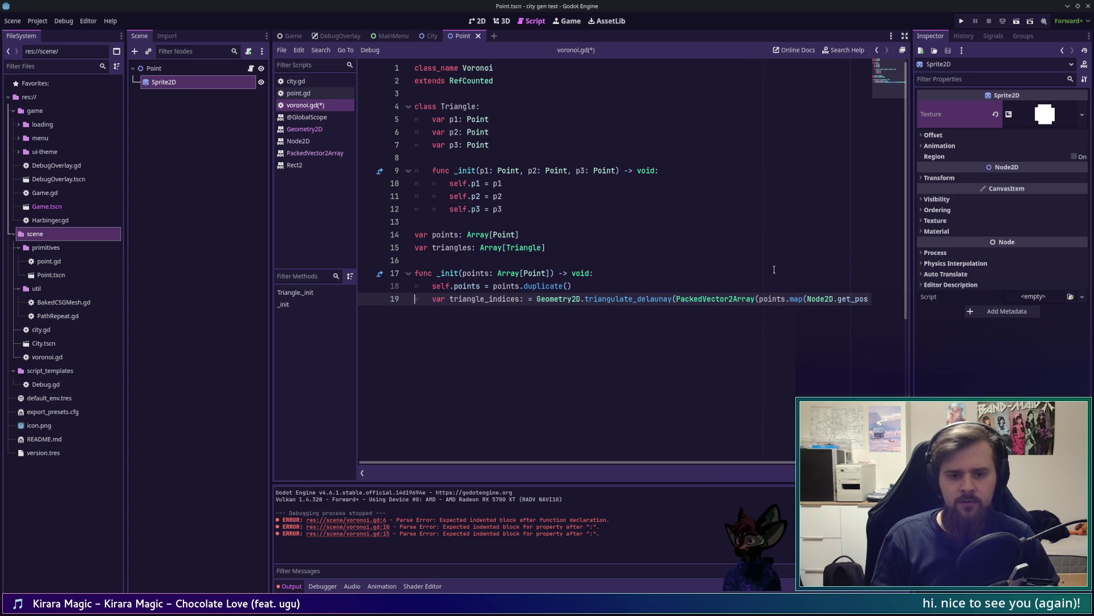
Begin a for loop on new line 20, then select the triangle_ prefix on line 19
{"action": "key", "text": "End"}
{"action": "key", "text": "Return"}
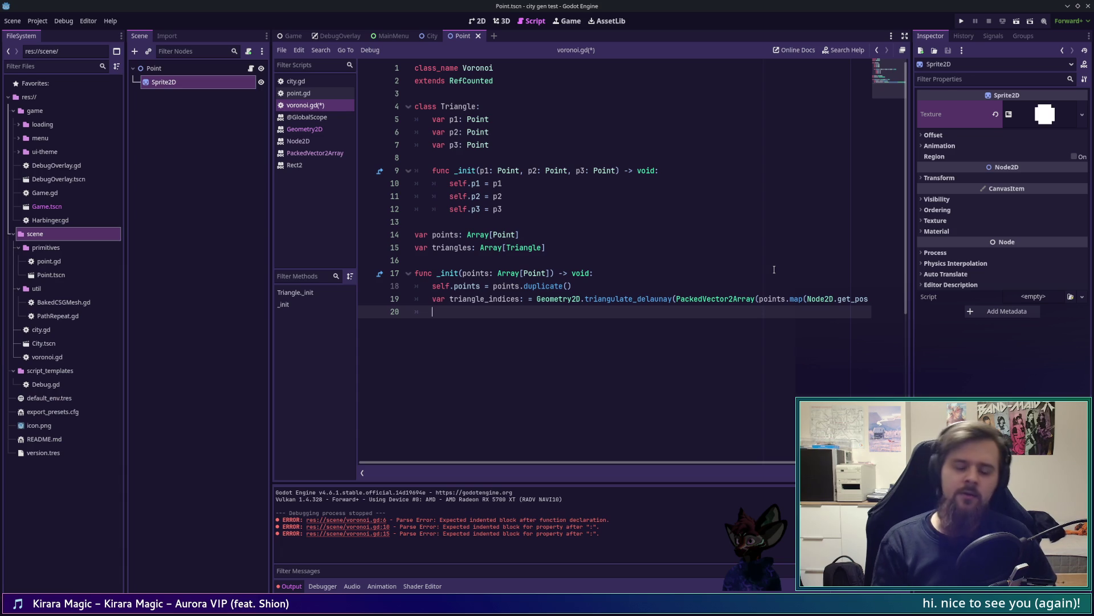
{"action": "type", "text": "for"}
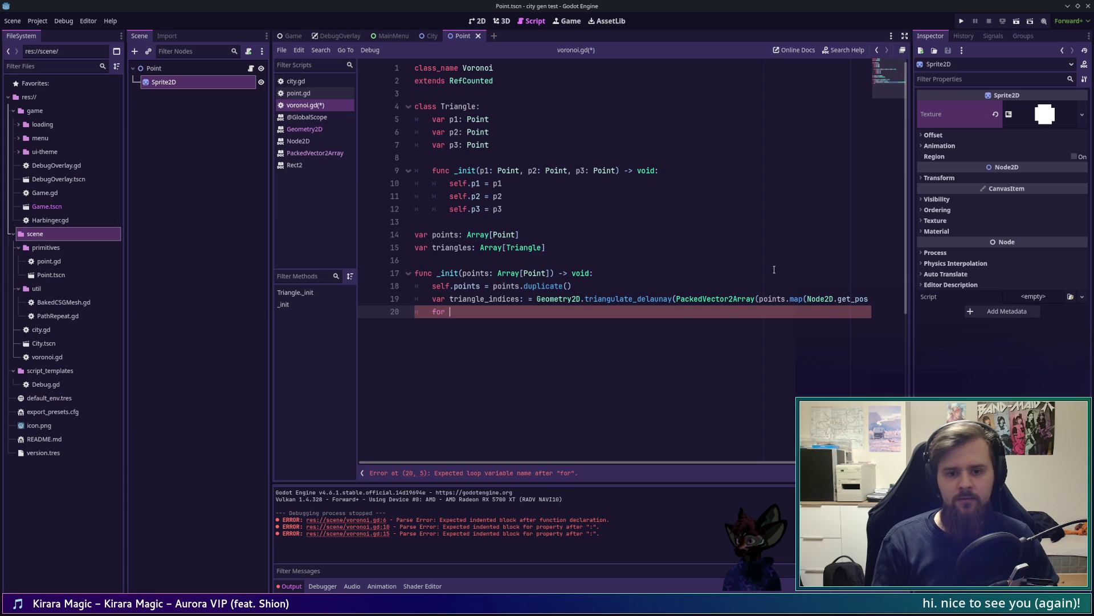
{"action": "key", "text": "BackSpace"}
{"action": "key", "text": "BackSpace"}
{"action": "key", "text": "BackSpace"}
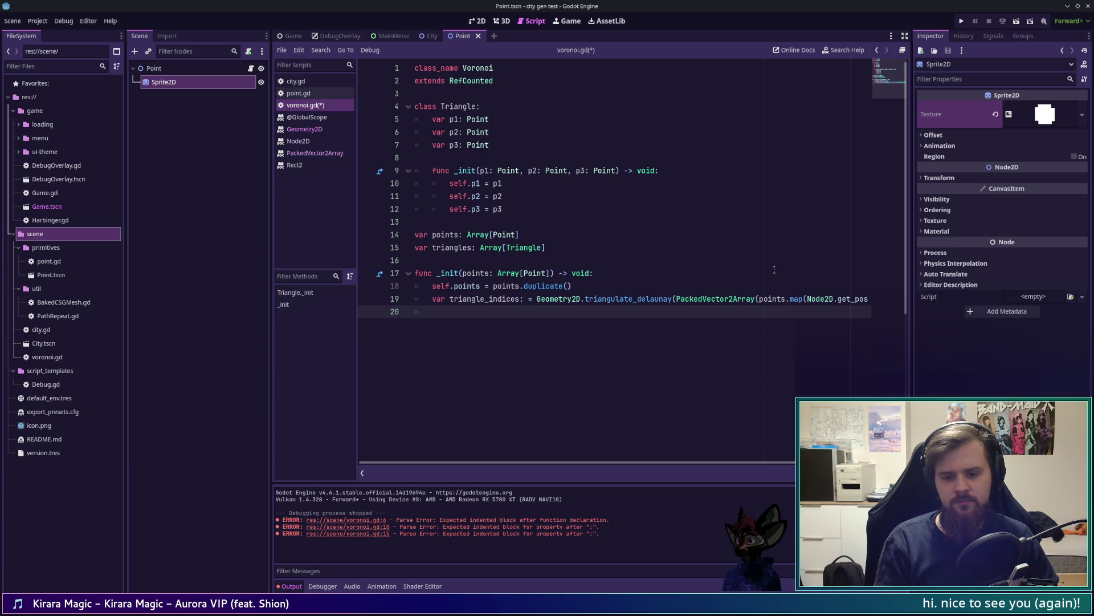
{"action": "type", "text": "se"}
{"action": "key", "text": "BackSpace"}
{"action": "key", "text": "BackSpace"}
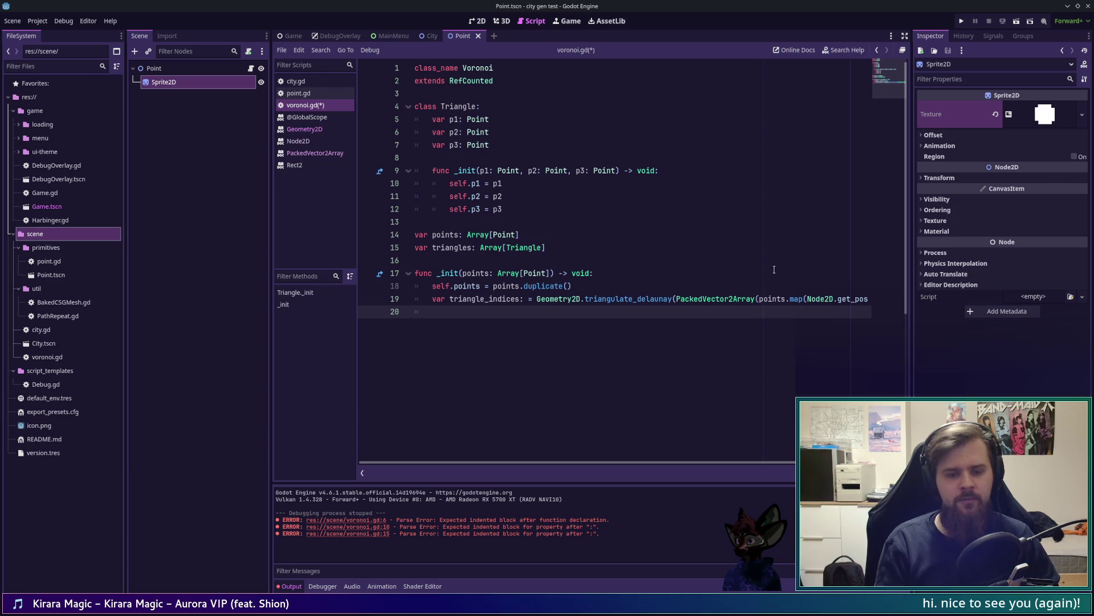
{"action": "type", "text": "for "}
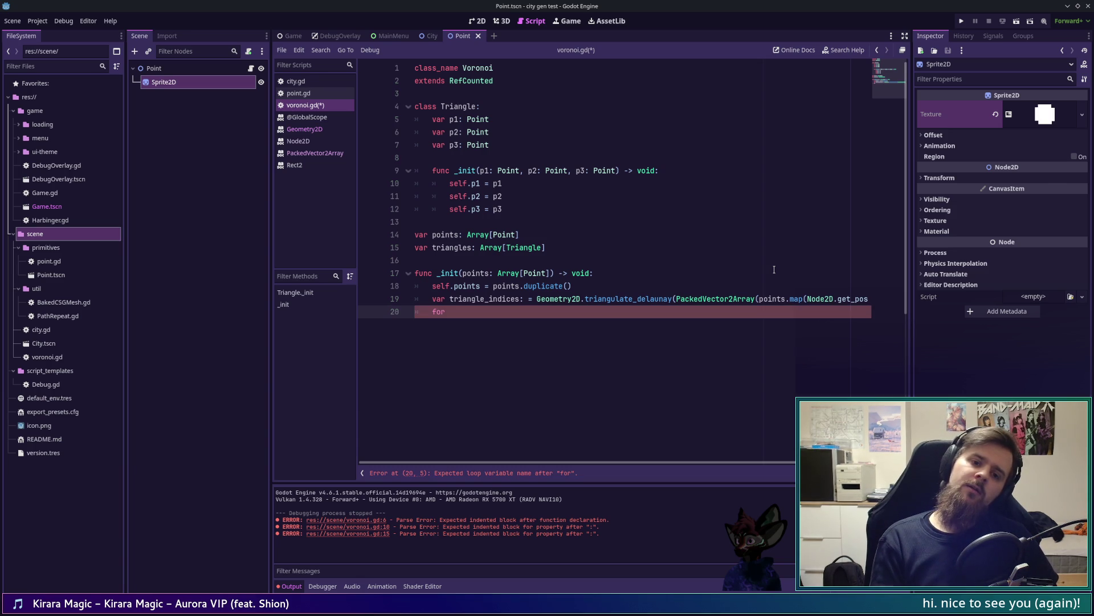
{"action": "type", "text": "ti"}
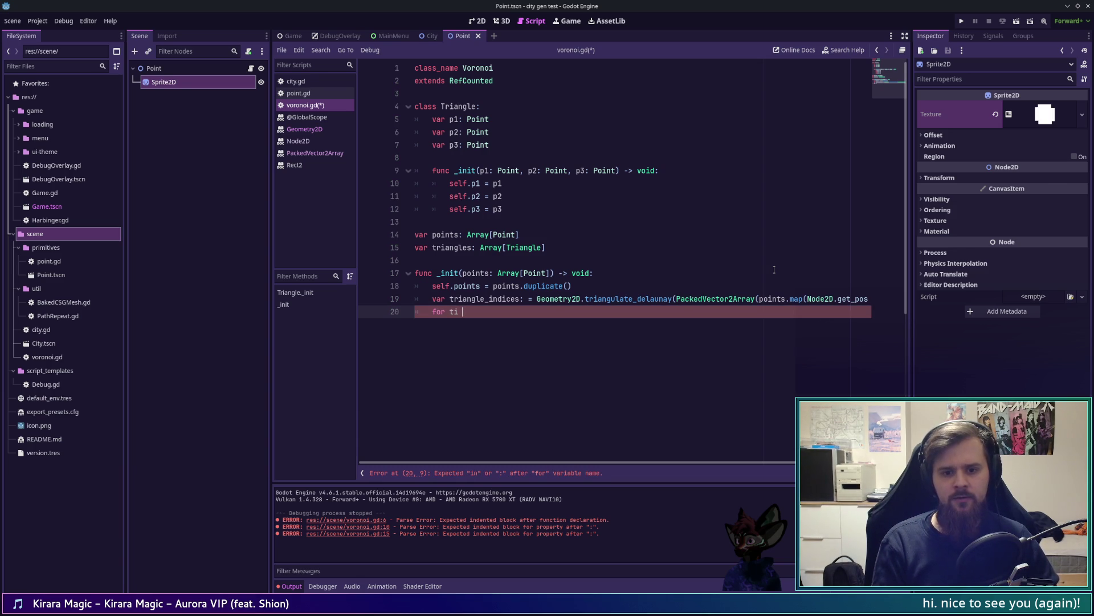
{"action": "key", "text": "BackSpace"}
{"action": "key", "text": "BackSpace"}
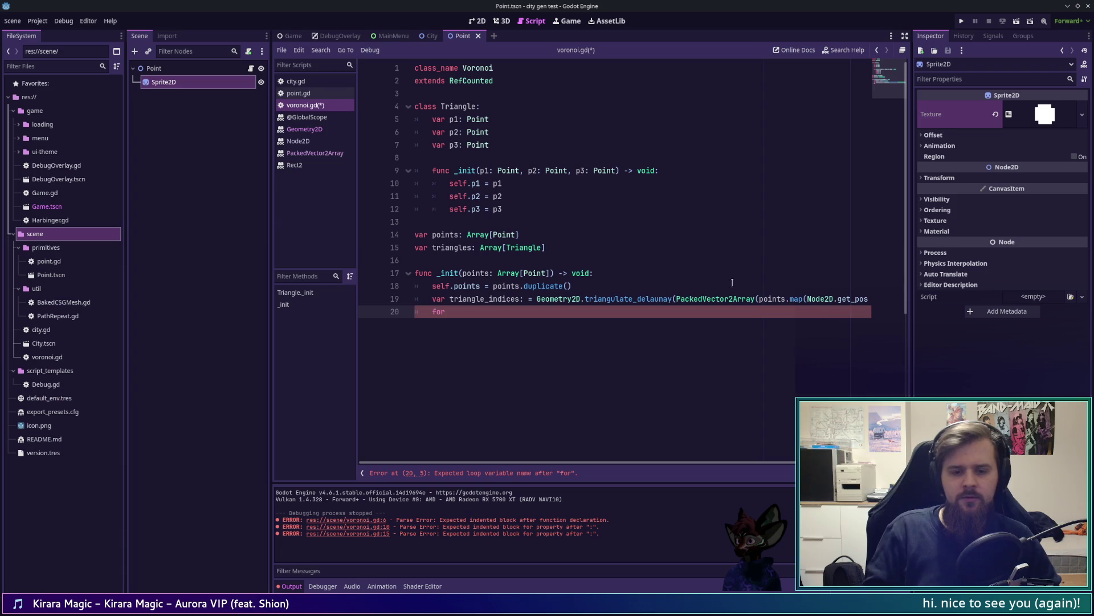
{"action": "left_click", "coordinate": [472, 298]}
{"action": "key", "text": "ctrl+shift+Left"}
Rename the result to vert_indices and loop for ti in vert_indices.size() / 3
{"action": "type", "text": "vert_"}
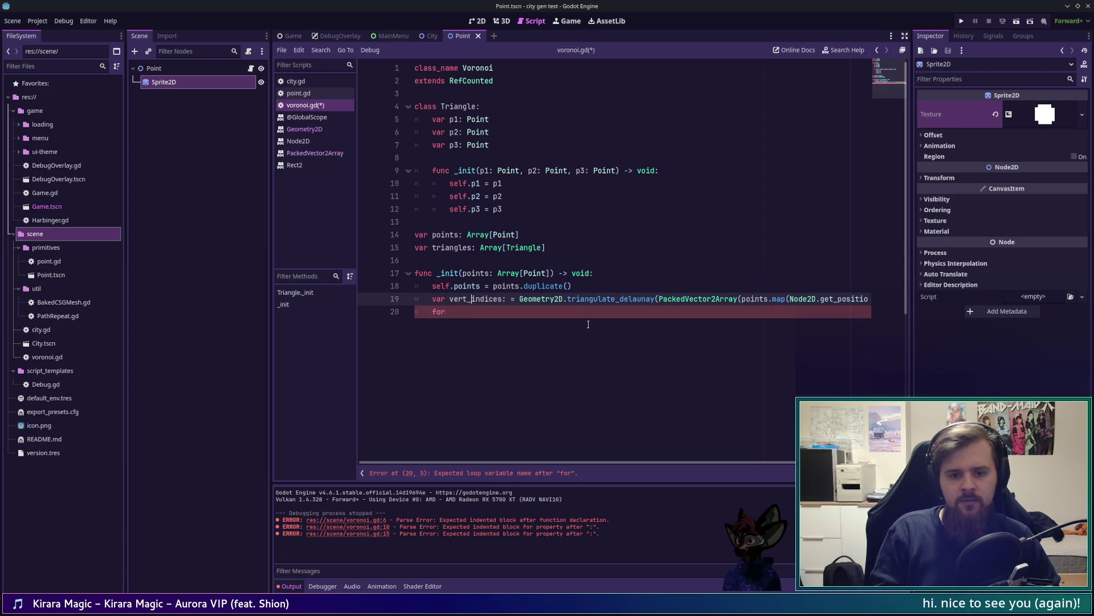
{"action": "key", "text": "Down"}
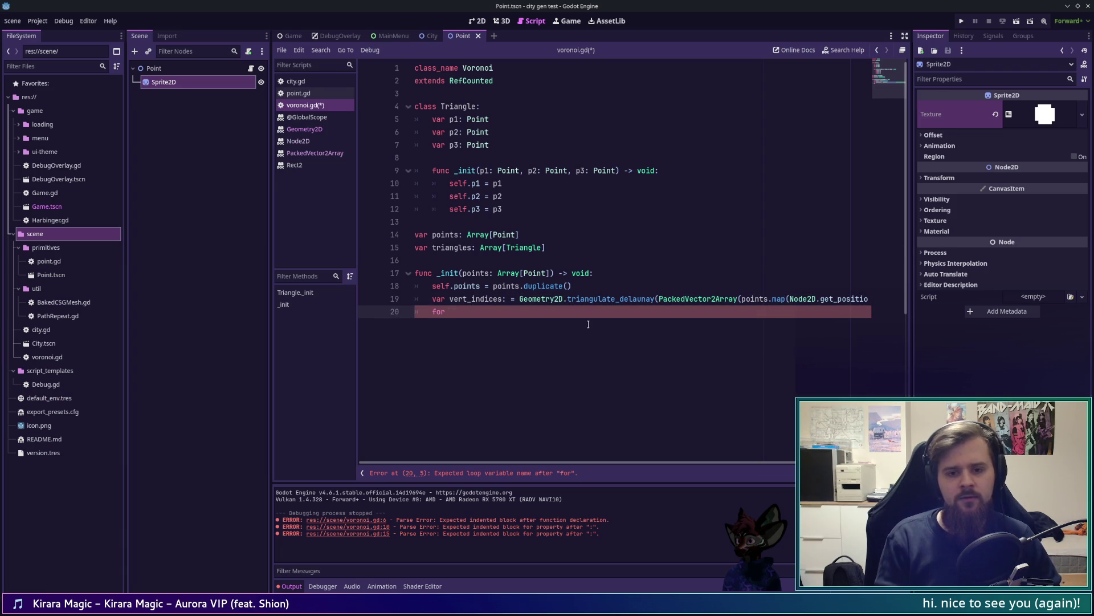
{"action": "type", "text": "ti"}
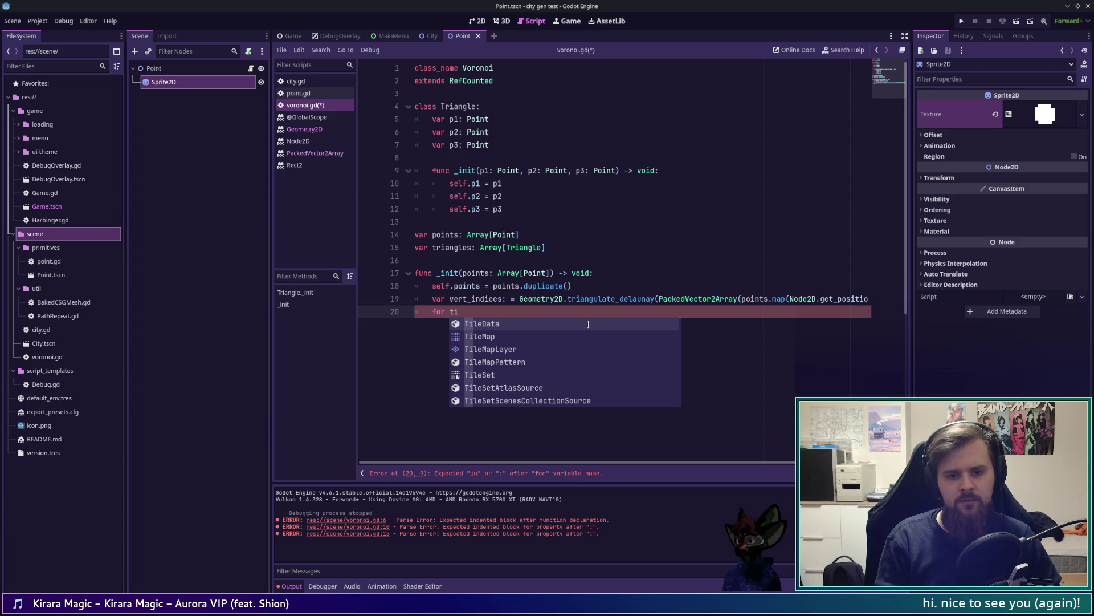
{"action": "type", "text": " in "}
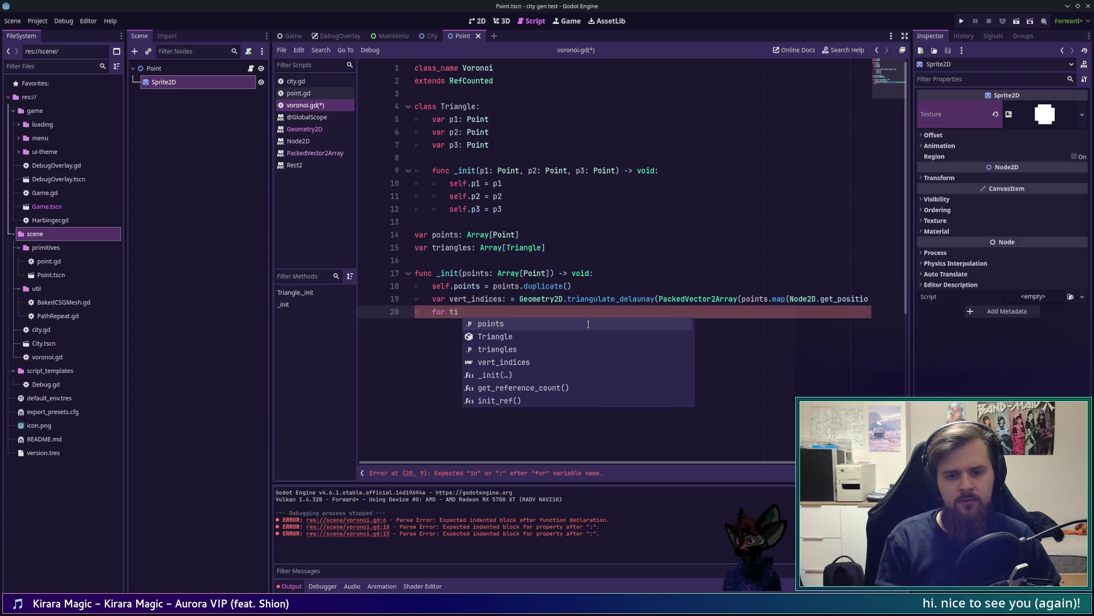
{"action": "type", "text": "vert_indices.siz"}
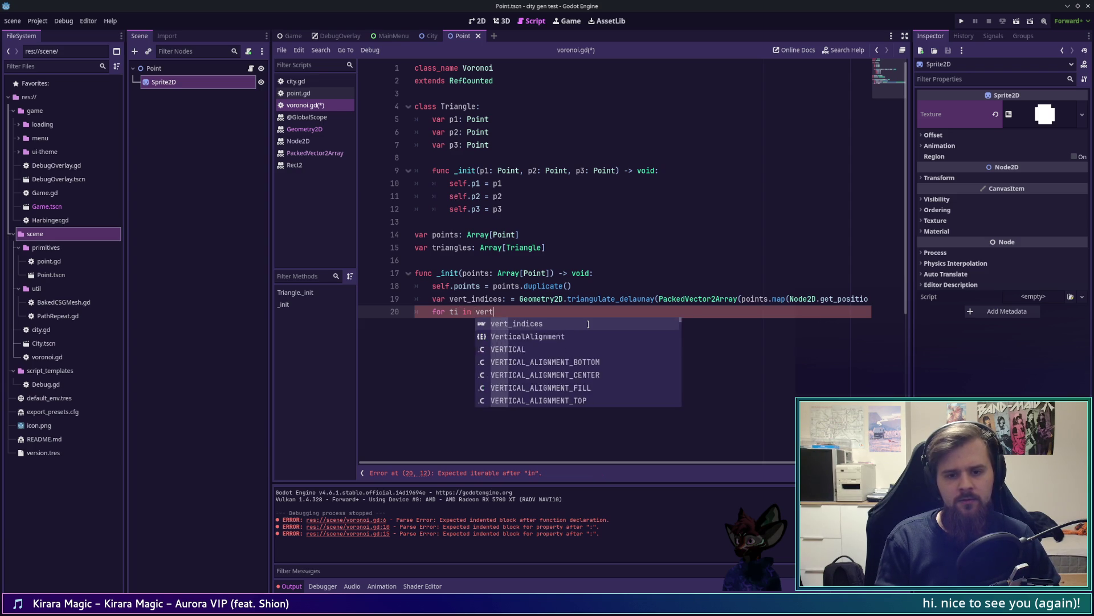
{"action": "key", "text": "Return"}
{"action": "type", "text": "/ 3:"}
{"action": "key", "text": "Return"}
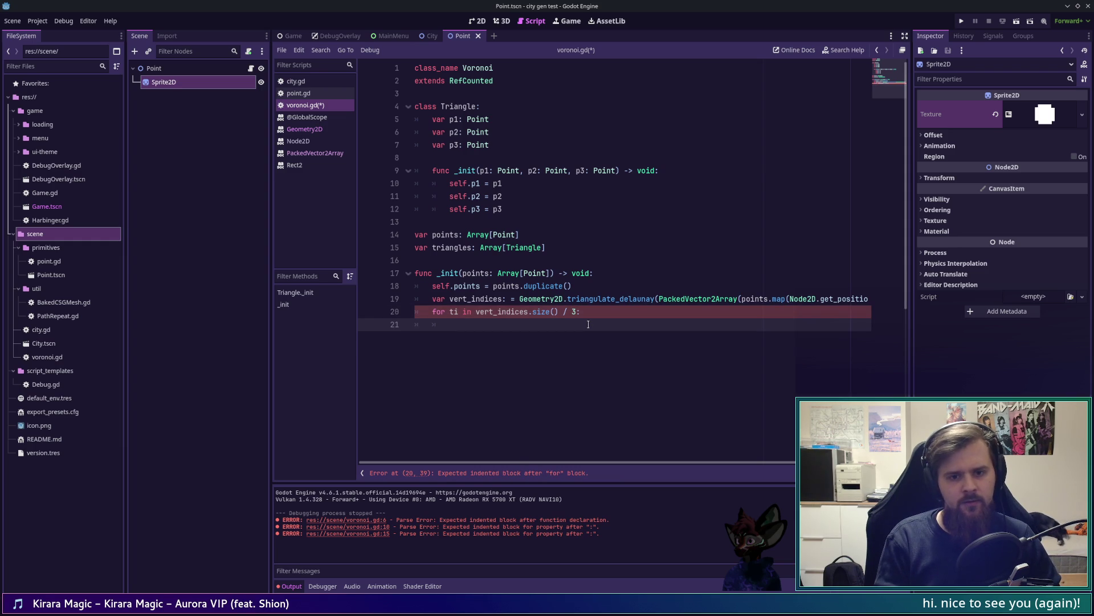
In the loop, push a Triangle.new whose first argument is points[vert_indices[3 * ti]]
{"action": "type", "text": "tria"}
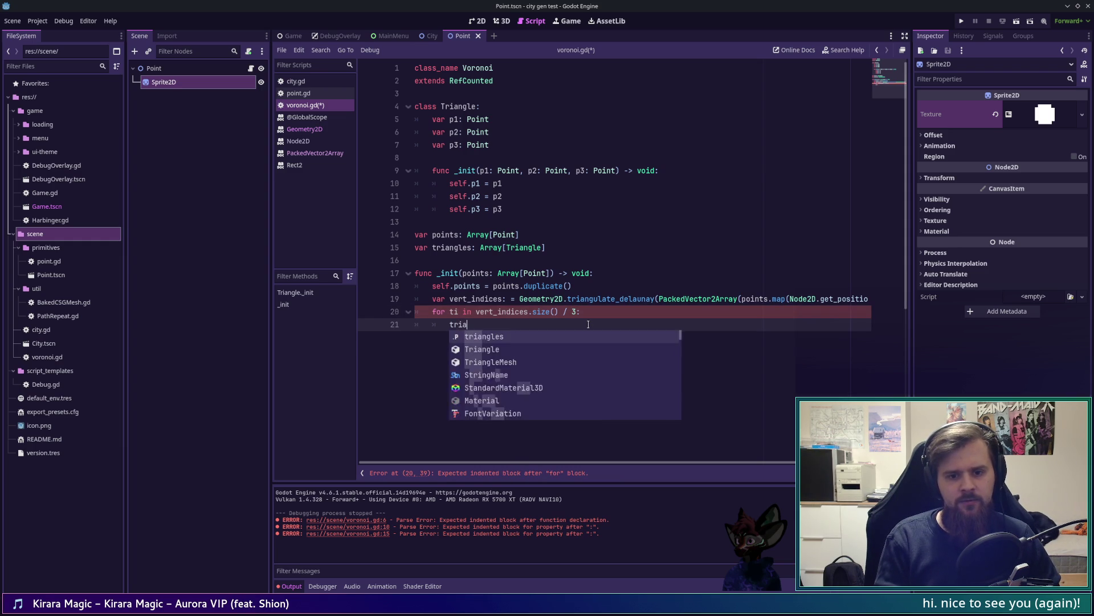
{"action": "type", "text": "ngles.push"}
{"action": "key", "text": "Return"}
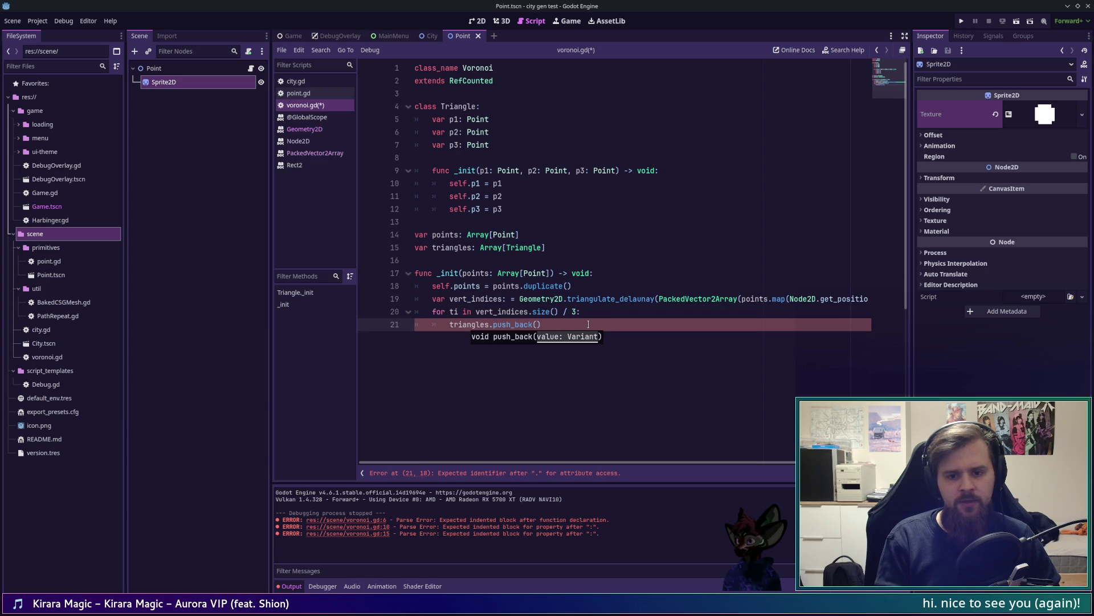
{"action": "type", "text": "Tria"}
{"action": "key", "text": "Return"}
{"action": "type", "text": "."}
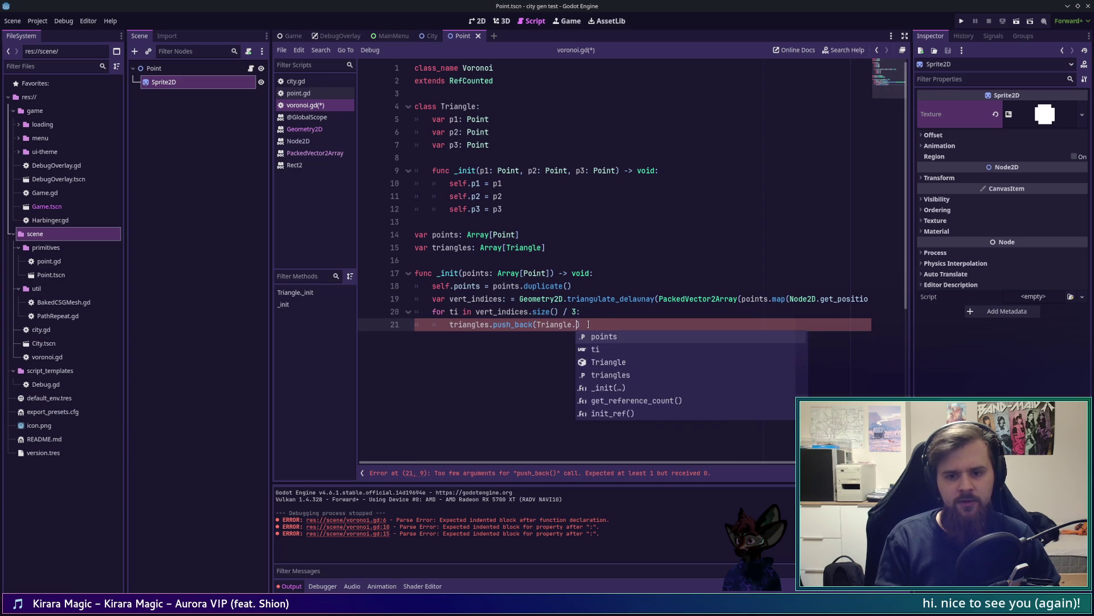
{"action": "type", "text": "new"}
{"action": "key", "text": "Return"}
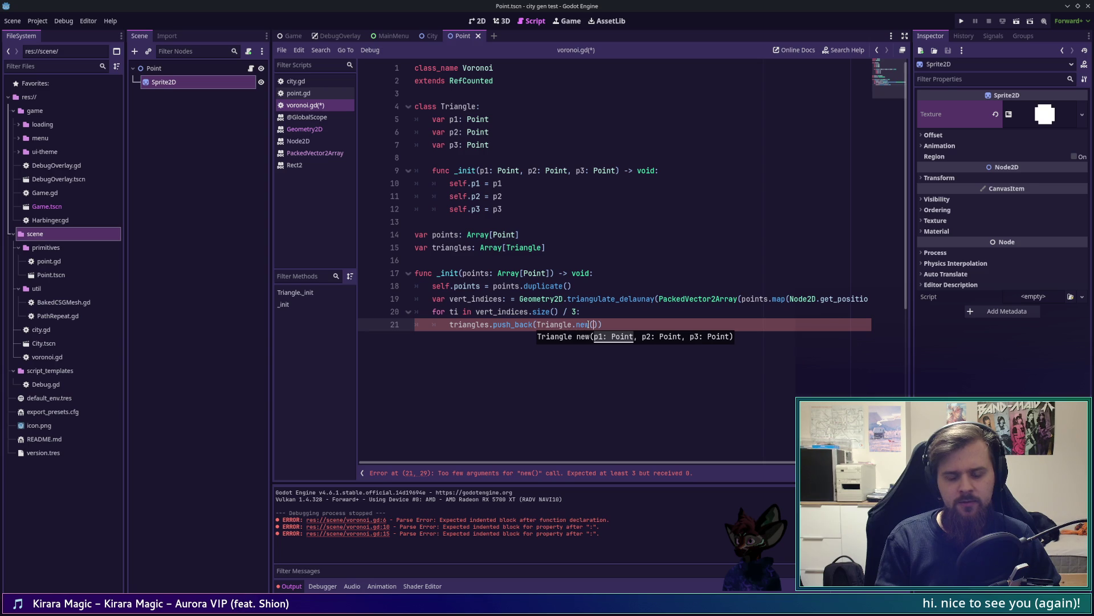
{"action": "type", "text": "points["}
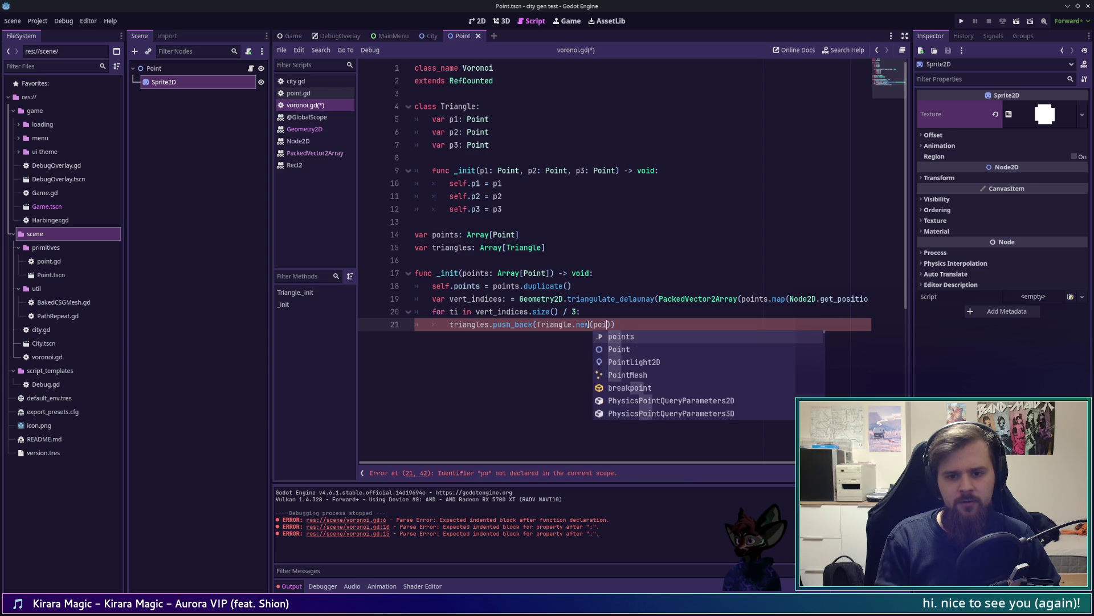
{"action": "type", "text": "vert_"}
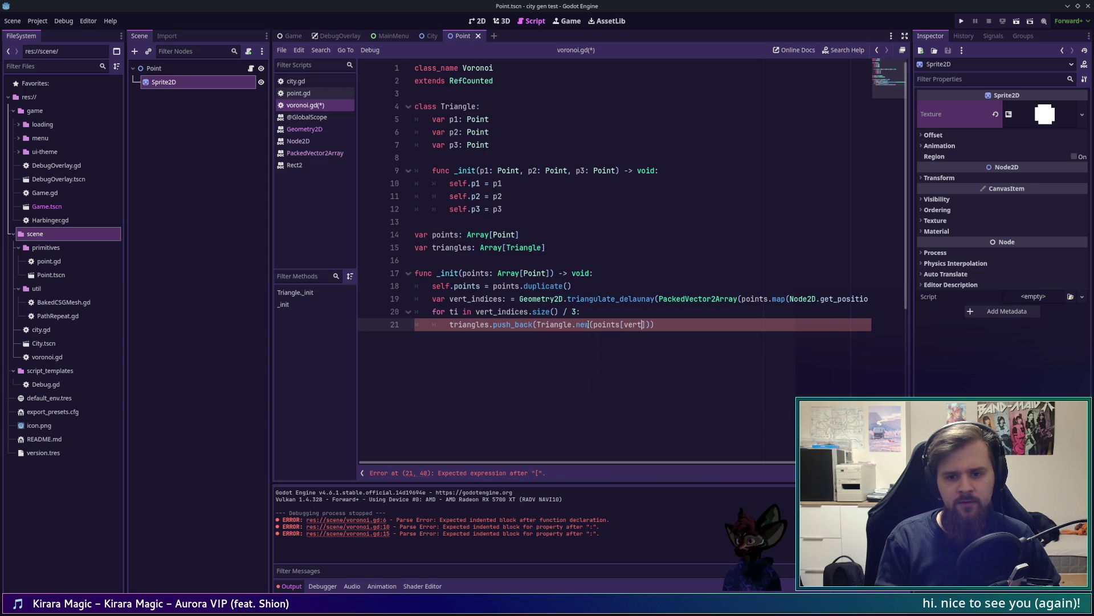
{"action": "key", "text": "Return"}
{"action": "type", "text": "["}
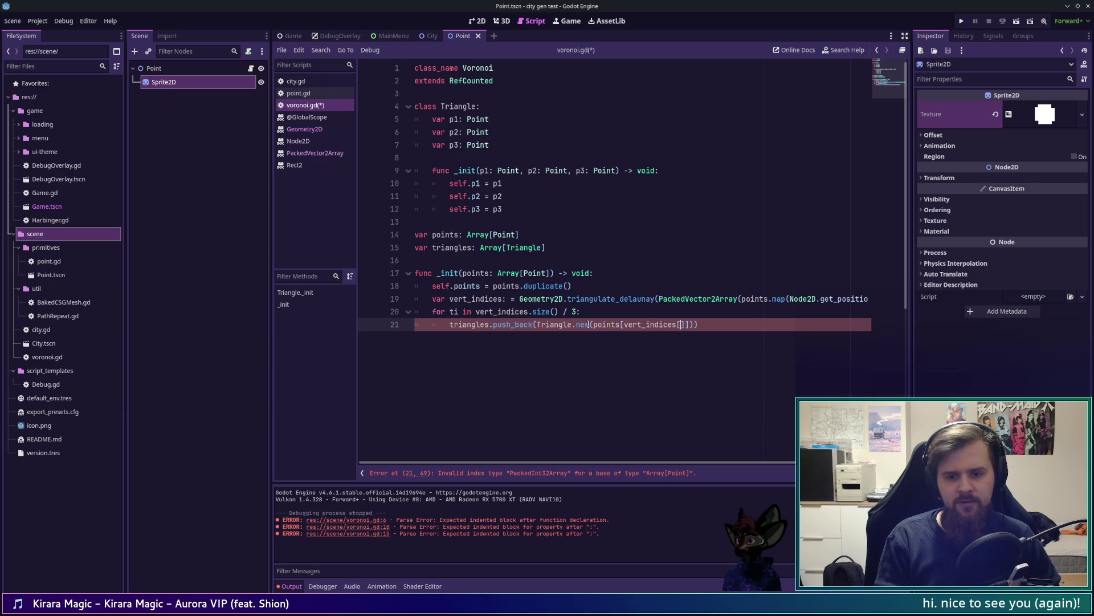
{"action": "type", "text": "3 * ti"}
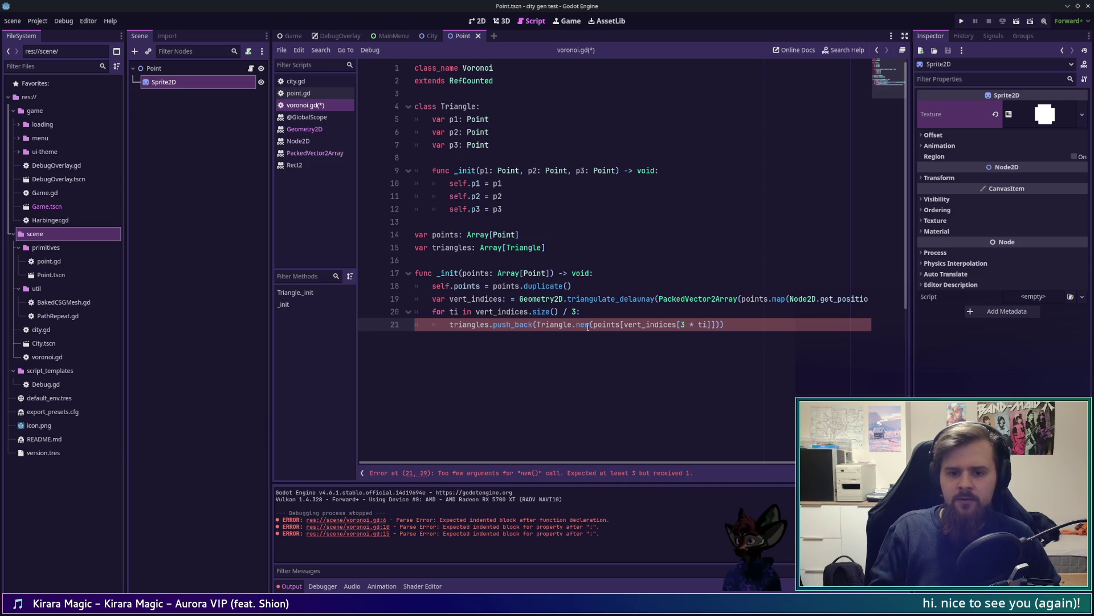
{"action": "key", "text": "Return"}
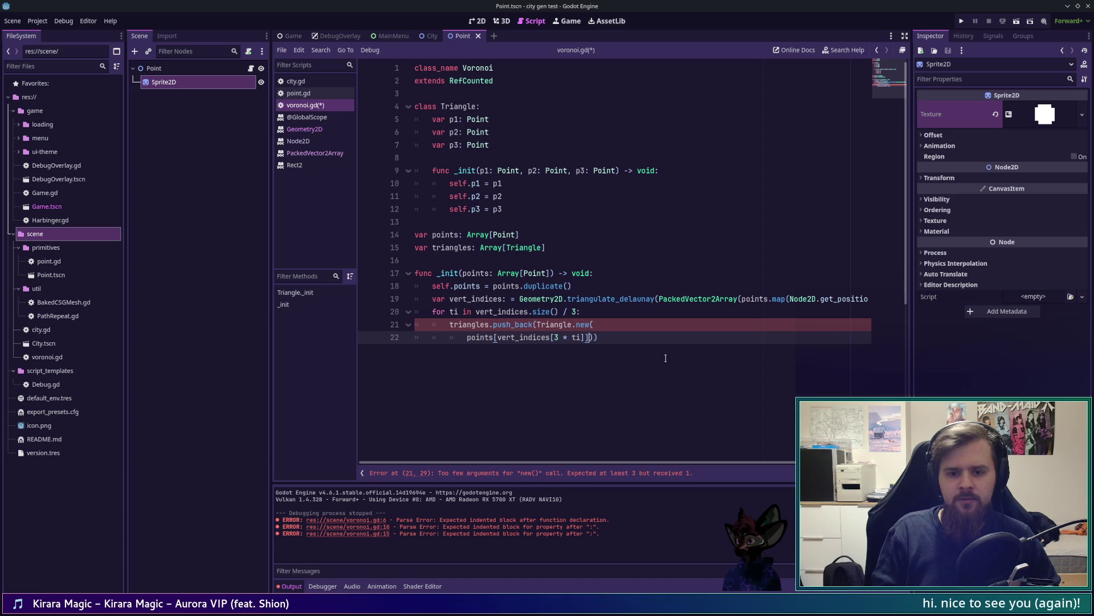
{"action": "type", "text": "],"}
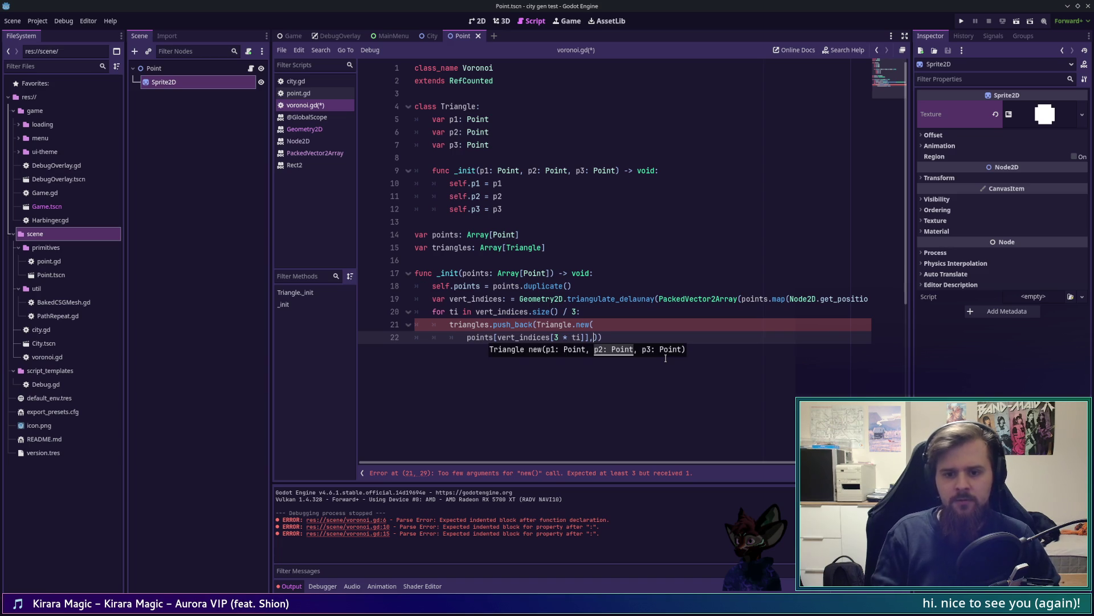
{"action": "key", "text": "Return"}
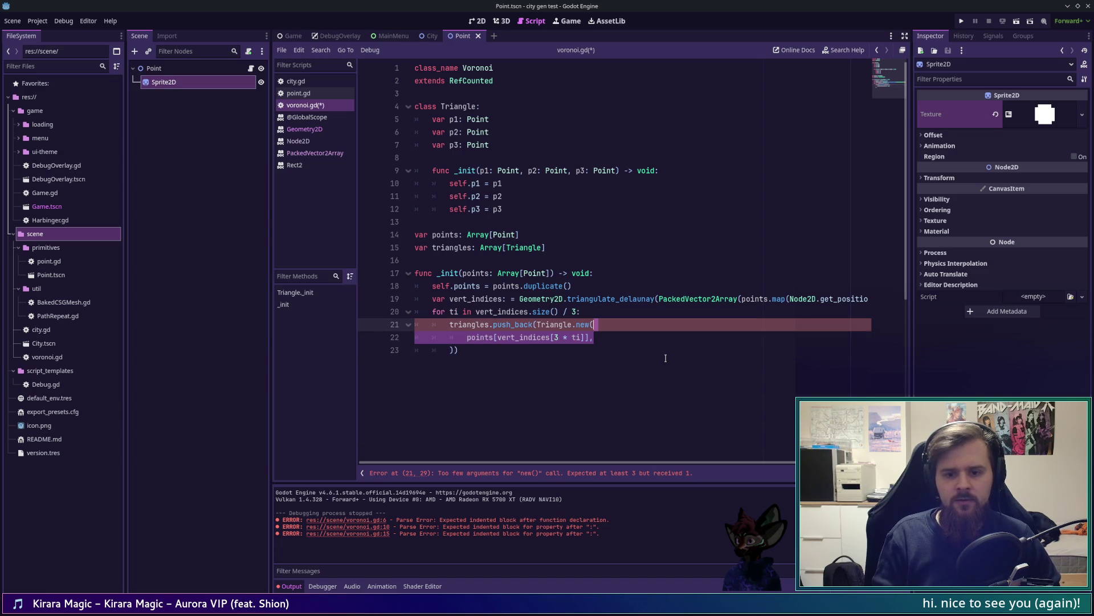
Duplicate the argument line for indices 3 * ti + 1 and 3 * ti + 2, then save
{"action": "key", "text": "ctrl+shift+d"}
{"action": "key", "text": "ctrl+shift+d"}
{"action": "key", "text": "Up"}
{"action": "key", "text": "Left"}
{"action": "key", "text": "Left"}
{"action": "key", "text": "Left"}
{"action": "type", "text": "+ 1"}
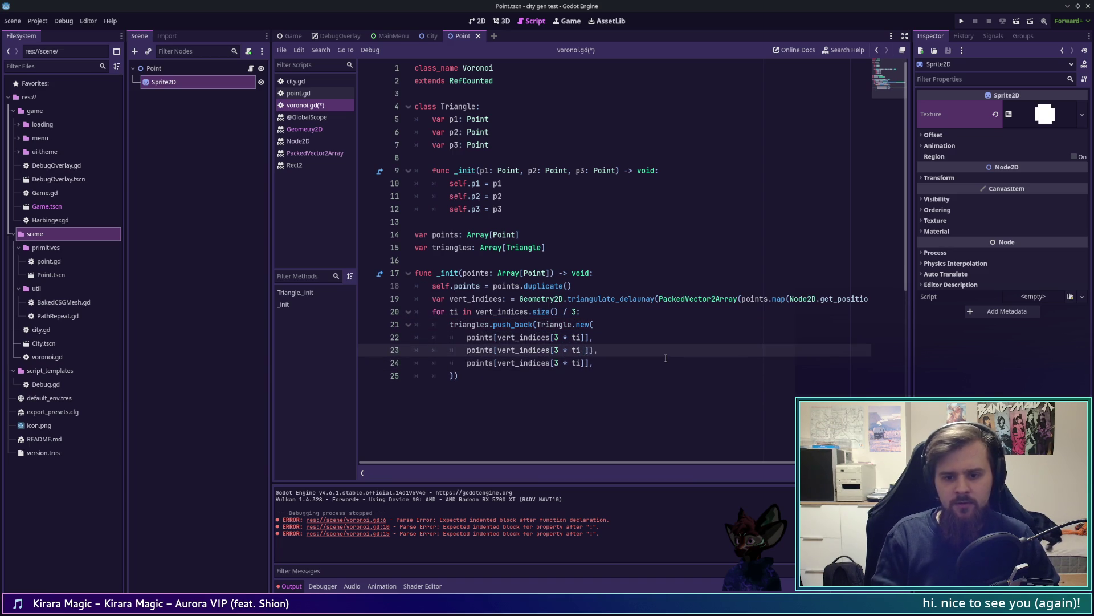
{"action": "key", "text": "Down"}
{"action": "key", "text": "Left"}
{"action": "key", "text": "Left"}
{"action": "key", "text": "Left"}
{"action": "type", "text": "+ 2"}
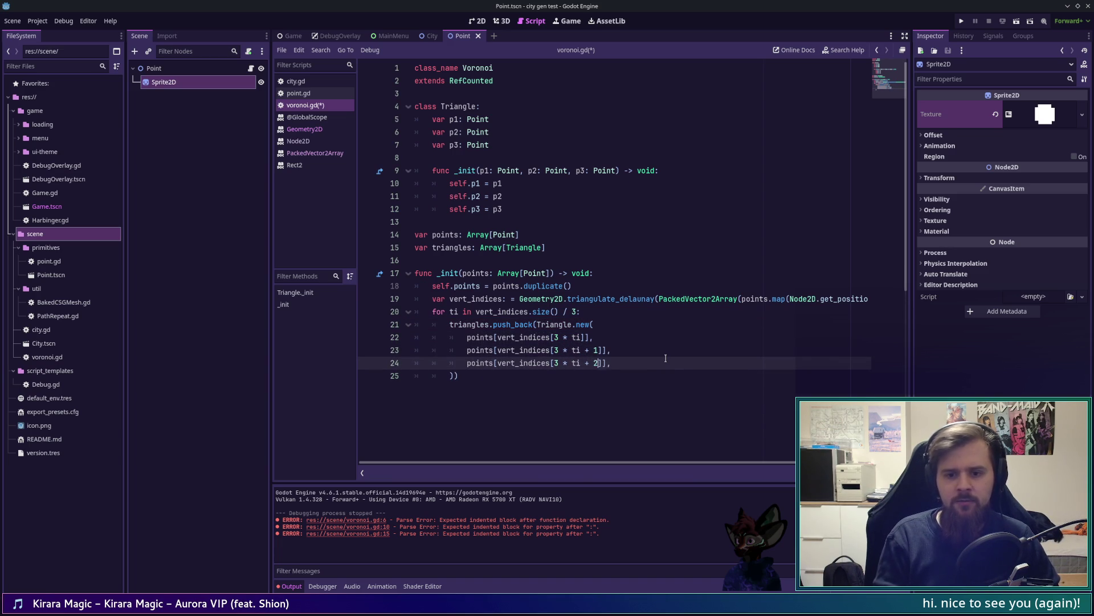
{"action": "key", "text": "End"}
{"action": "key", "text": "ctrl+s"}
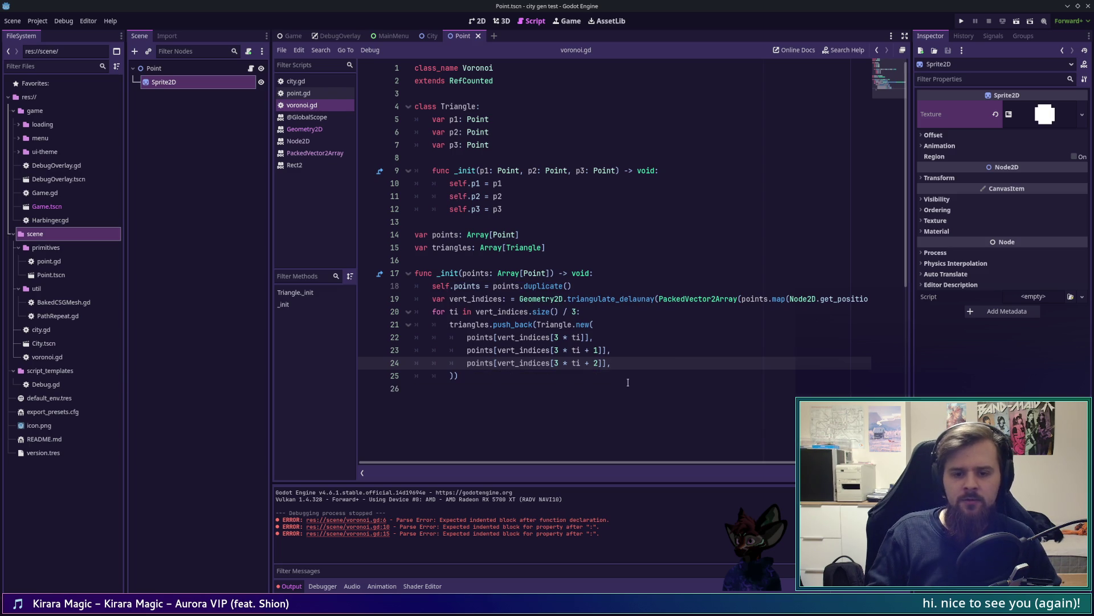
Clear the old errors from the Output log and bring the Voronoi.hx browser page forward
{"action": "left_click", "coordinate": [529, 387]}
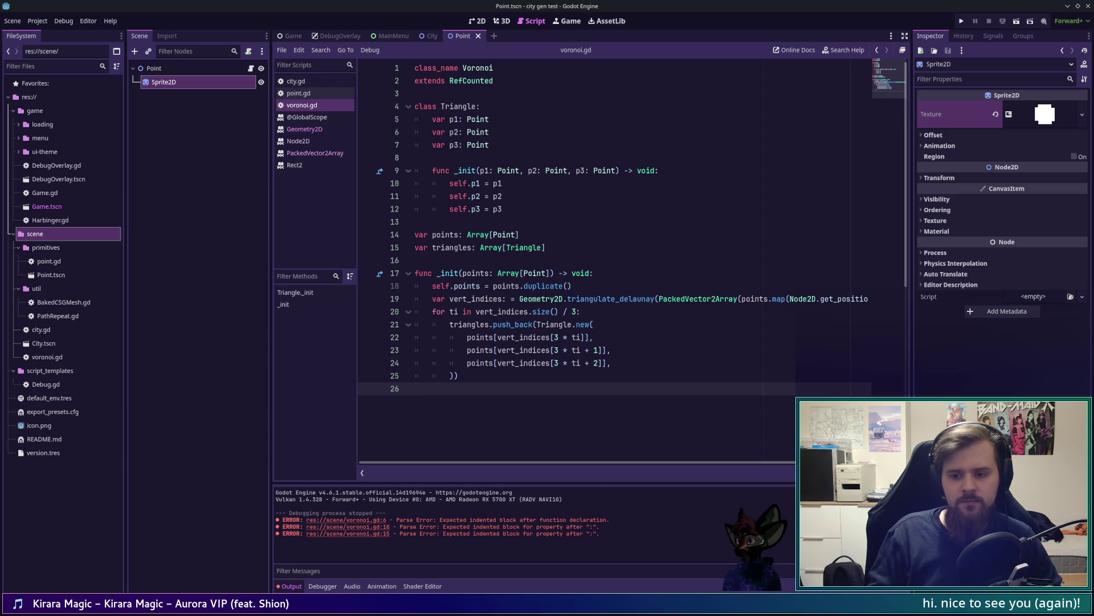
{"action": "key", "text": "ctrl+alt+k"}
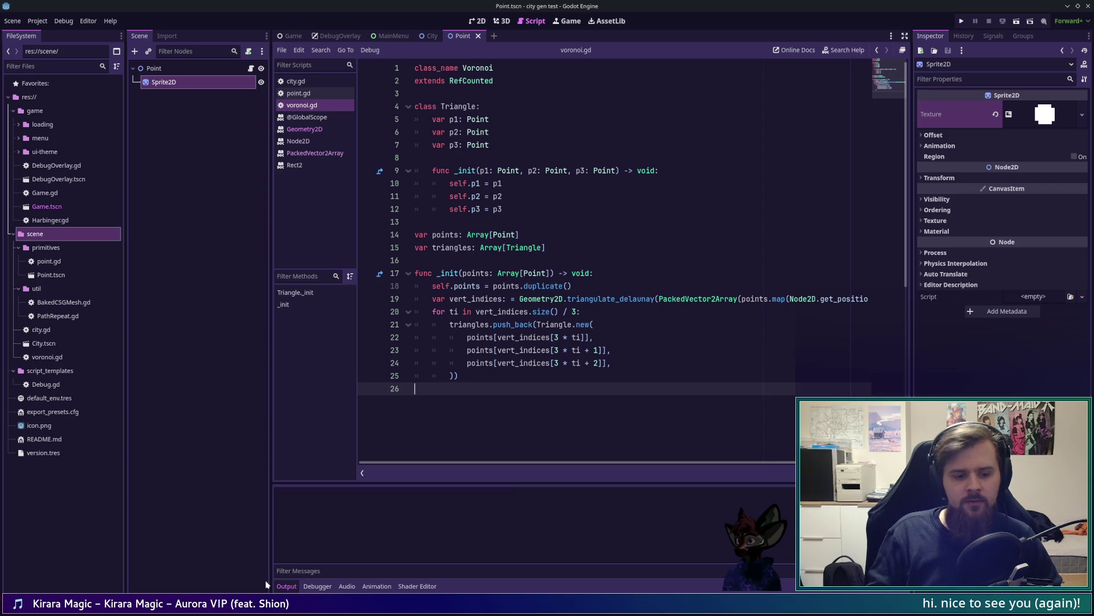
{"action": "key", "text": "alt+Tab"}
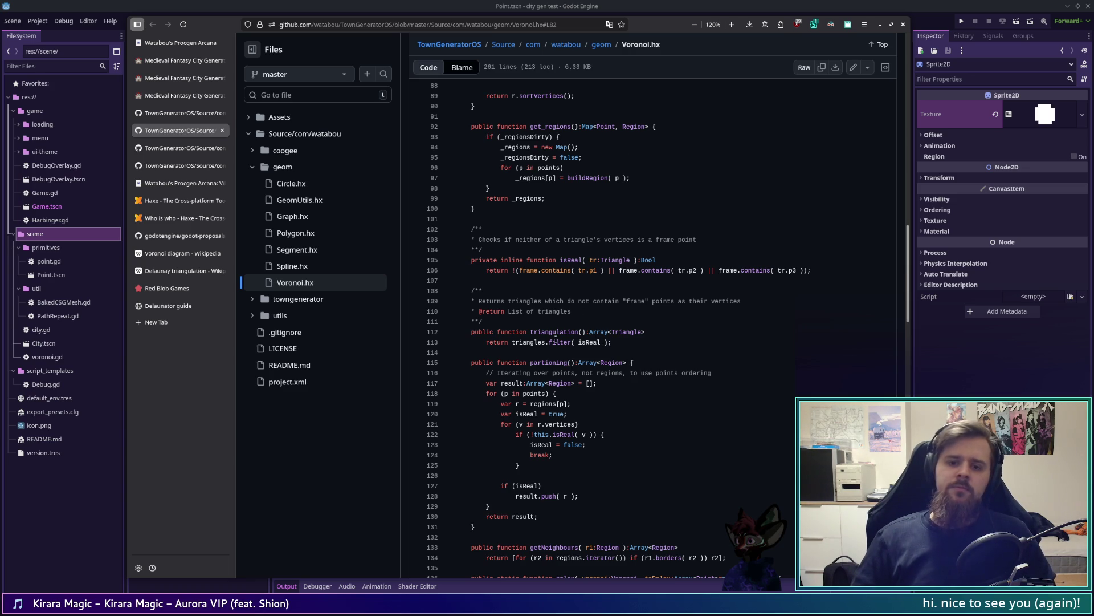
Scroll through Voronoi.hx's triangulation code, then return to the Godot script editor
{"action": "scroll", "coordinate": [671, 312], "scroll_direction": "up", "scroll_amount": 5}
{"action": "scroll", "coordinate": [671, 312], "scroll_direction": "up", "scroll_amount": 7}
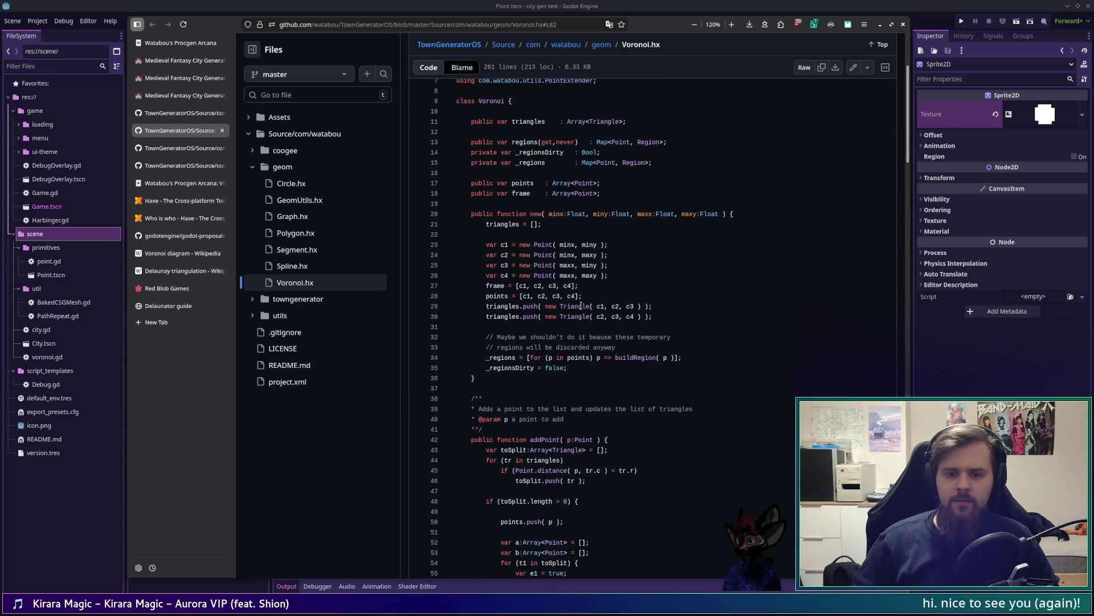
{"action": "scroll", "coordinate": [580, 306], "scroll_direction": "down", "scroll_amount": 9}
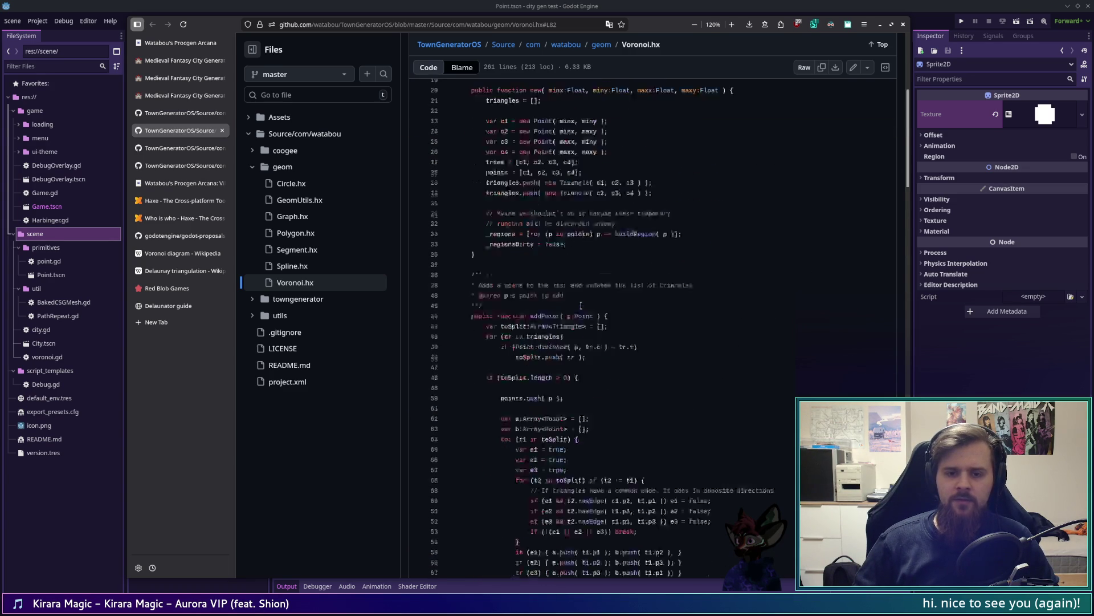
{"action": "scroll", "coordinate": [581, 303], "scroll_direction": "down", "scroll_amount": 2}
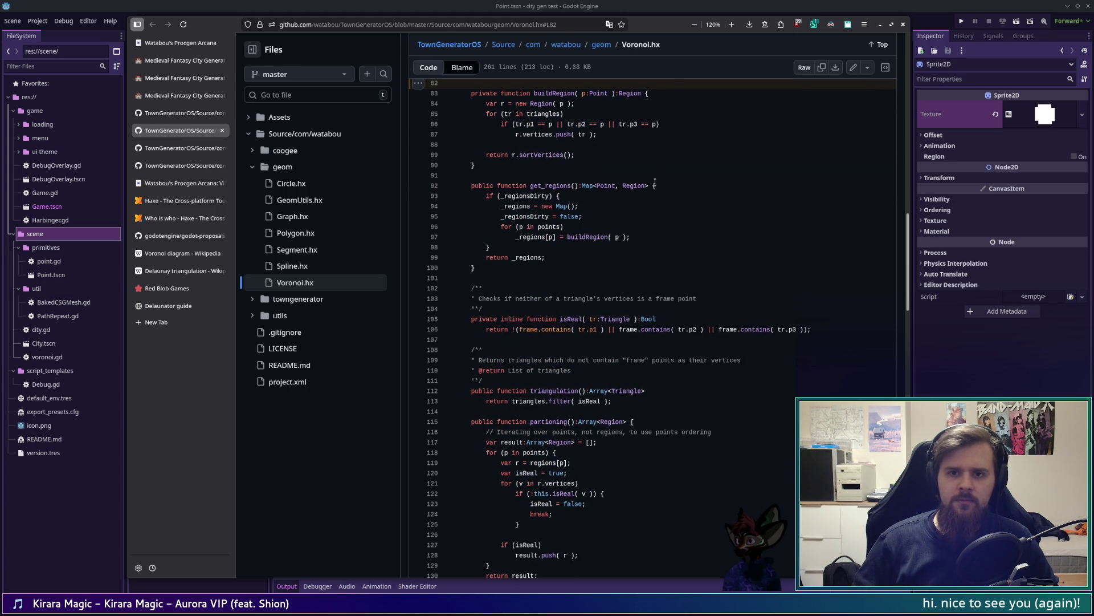
{"action": "left_click", "coordinate": [693, 7]}
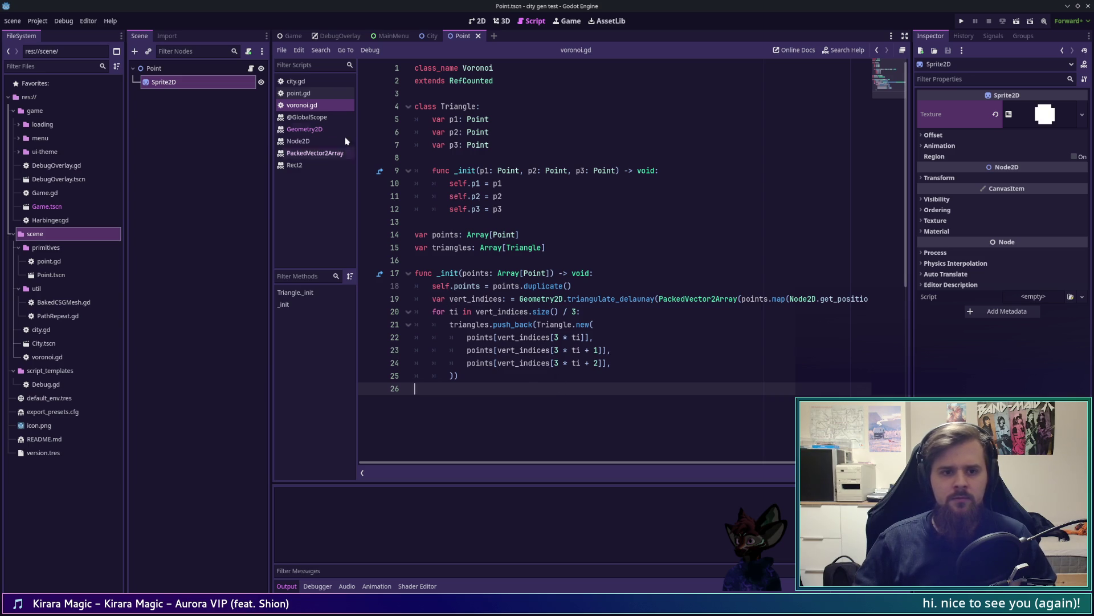
In city.gd's _ready, add var voronoi := Voronoi.new(points) after the point loop
{"action": "left_click", "coordinate": [299, 92]}
{"action": "left_click", "coordinate": [295, 81]}
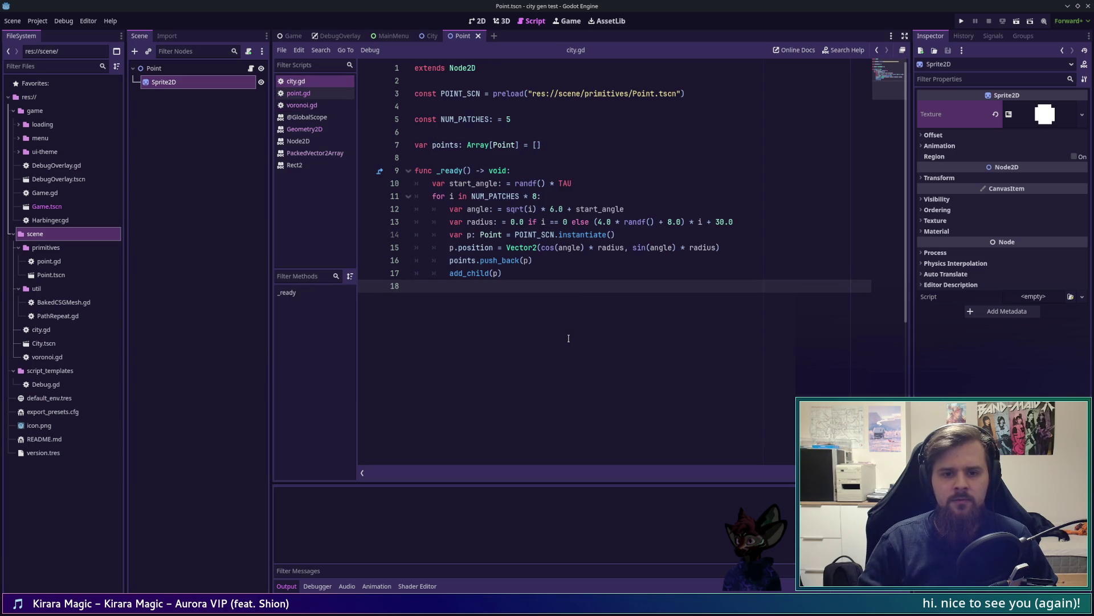
{"action": "key", "text": "Return"}
{"action": "key", "text": "Tab"}
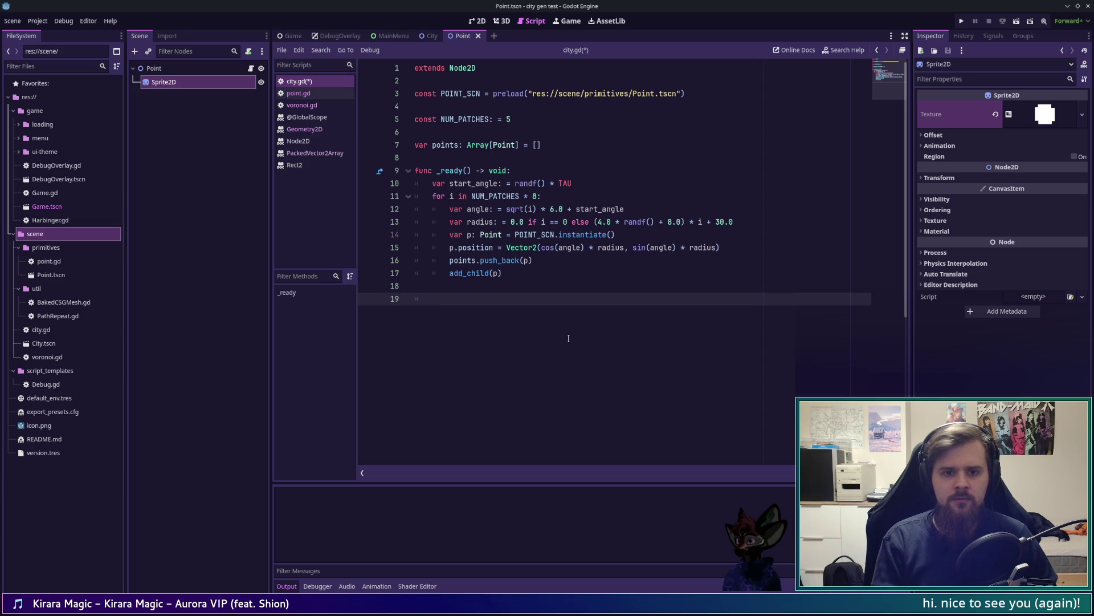
{"action": "type", "text": "var voro"}
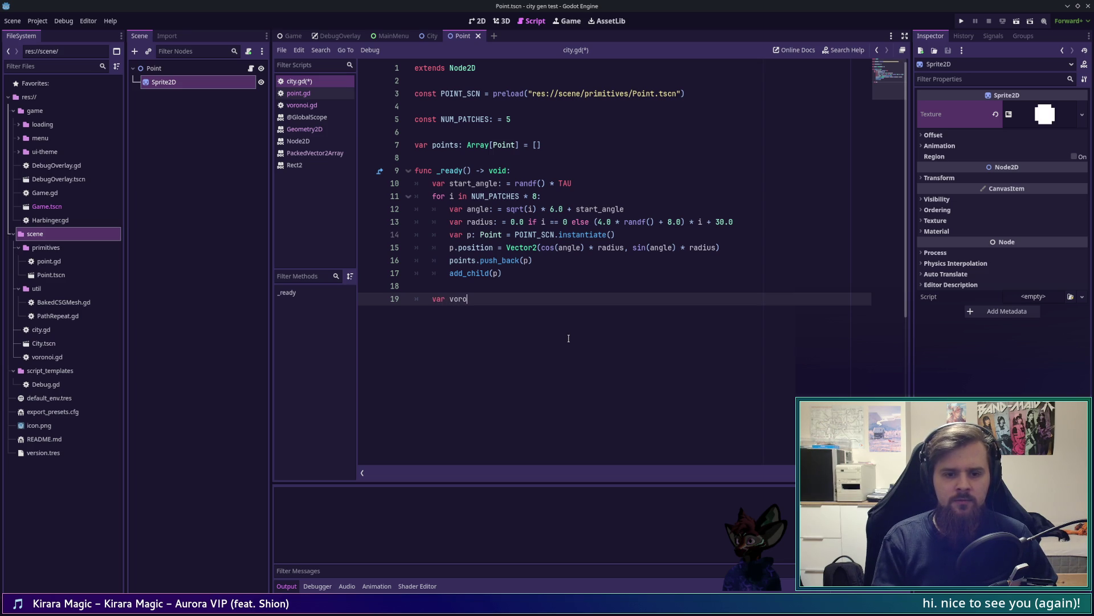
{"action": "type", "text": "noi: = "}
{"action": "type", "text": "Voronoi.new"}
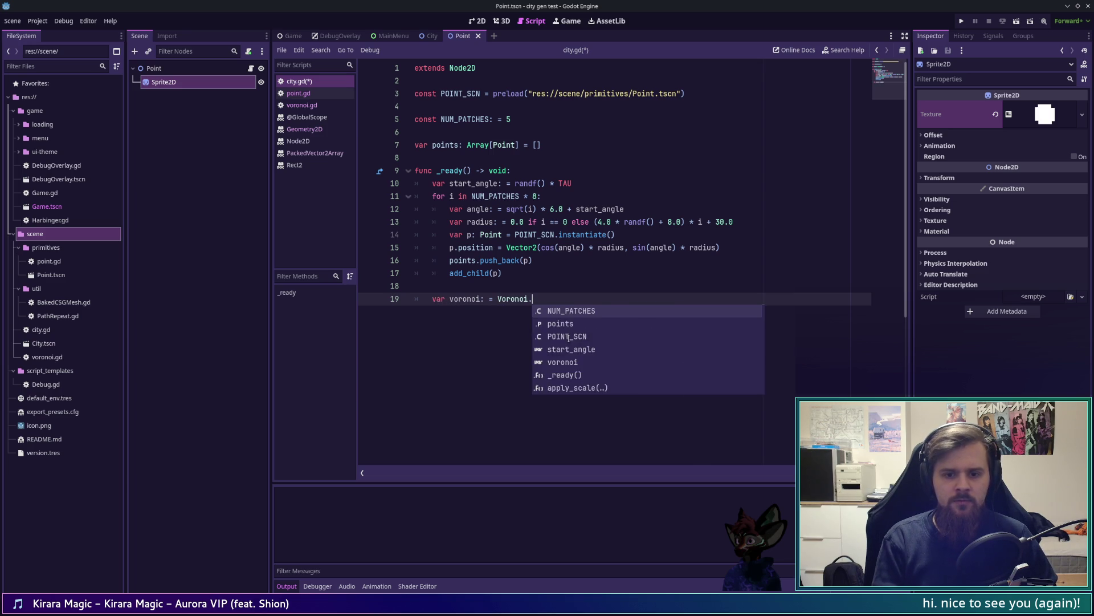
{"action": "key", "text": "Return"}
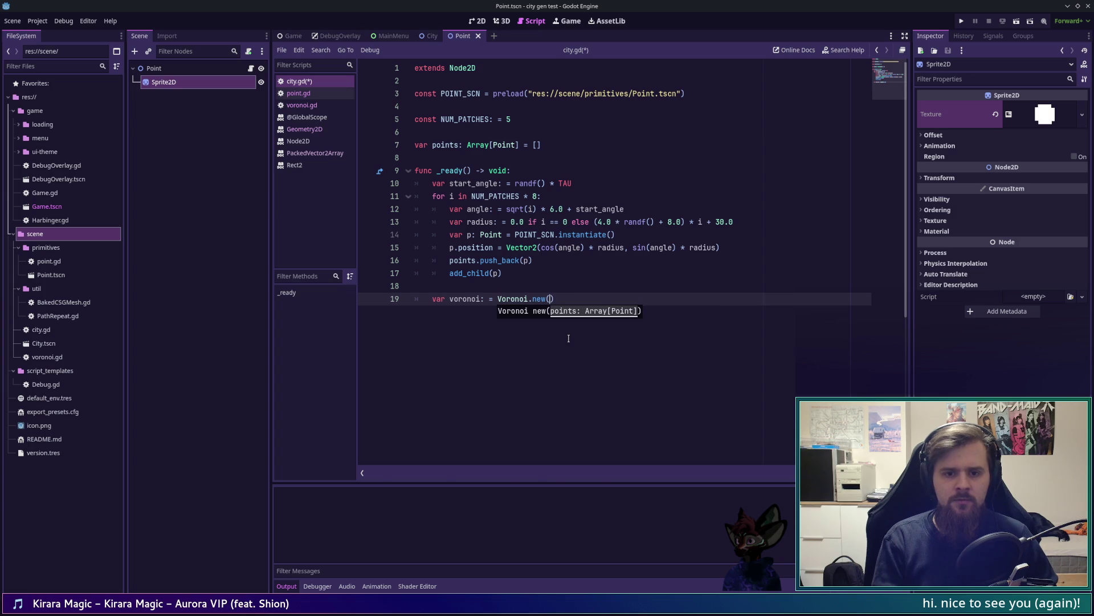
{"action": "type", "text": "points"}
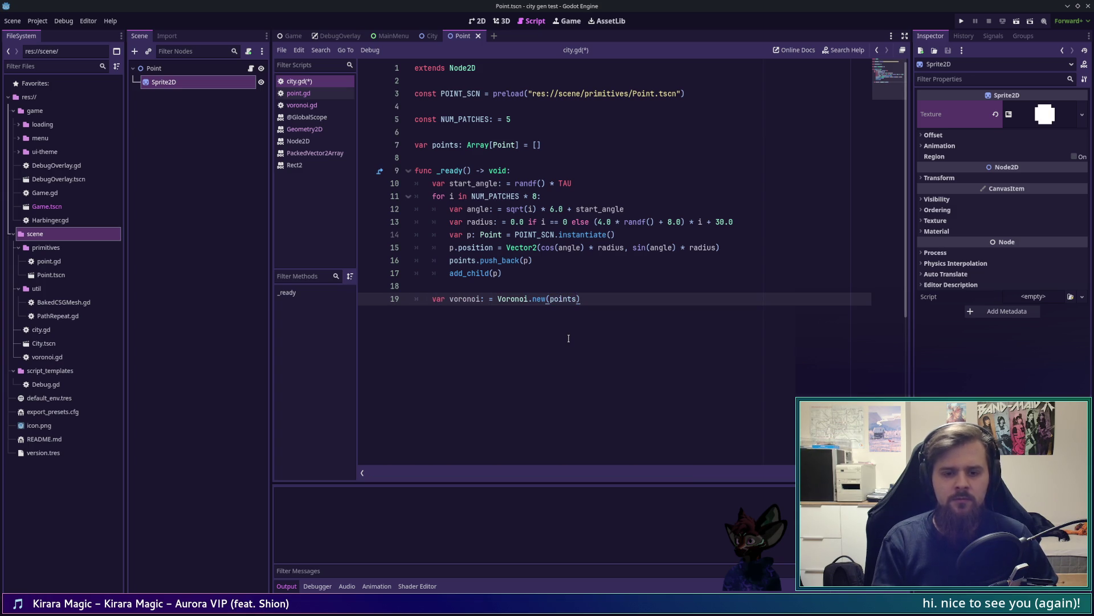
Add a loop over voronoi.triangles that creates a new Line2D for each triangle
{"action": "key", "text": "Return"}
{"action": "type", "text": "for "}
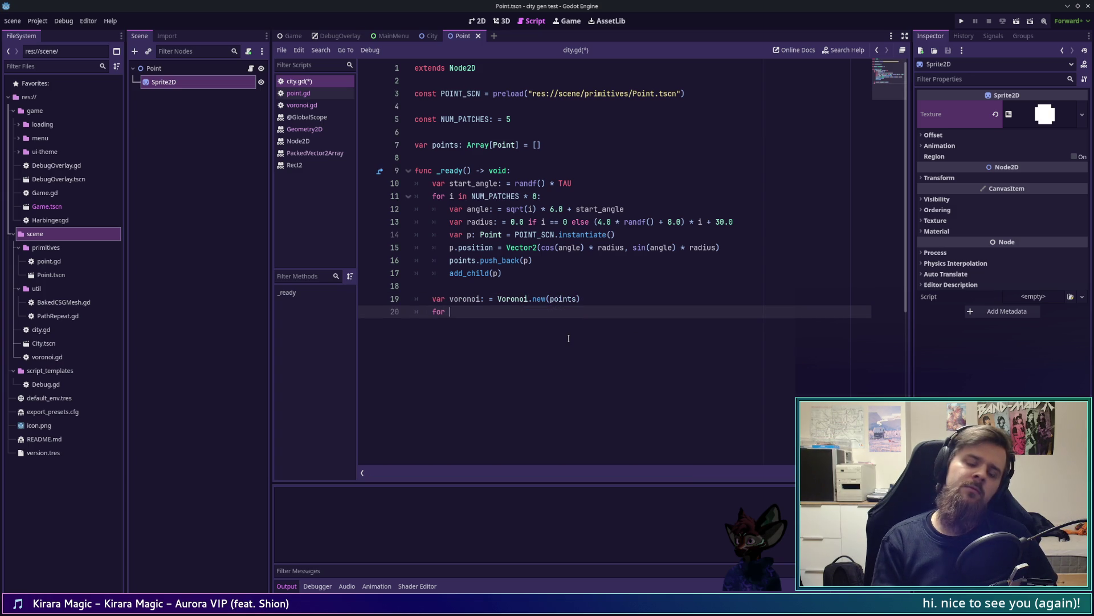
{"action": "type", "text": "t"}
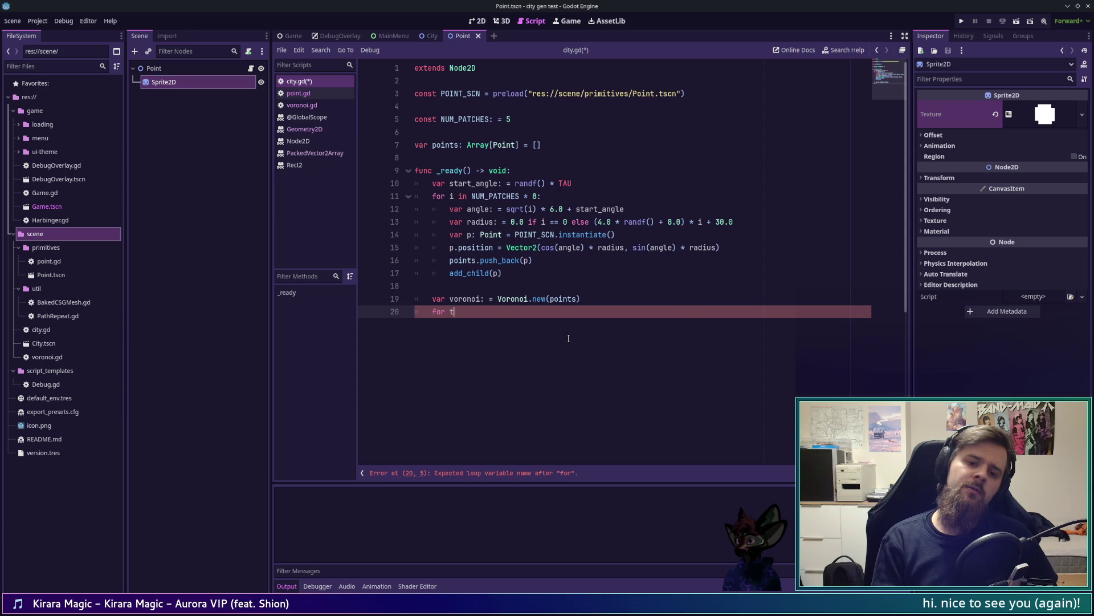
{"action": "type", "text": "r in vor"}
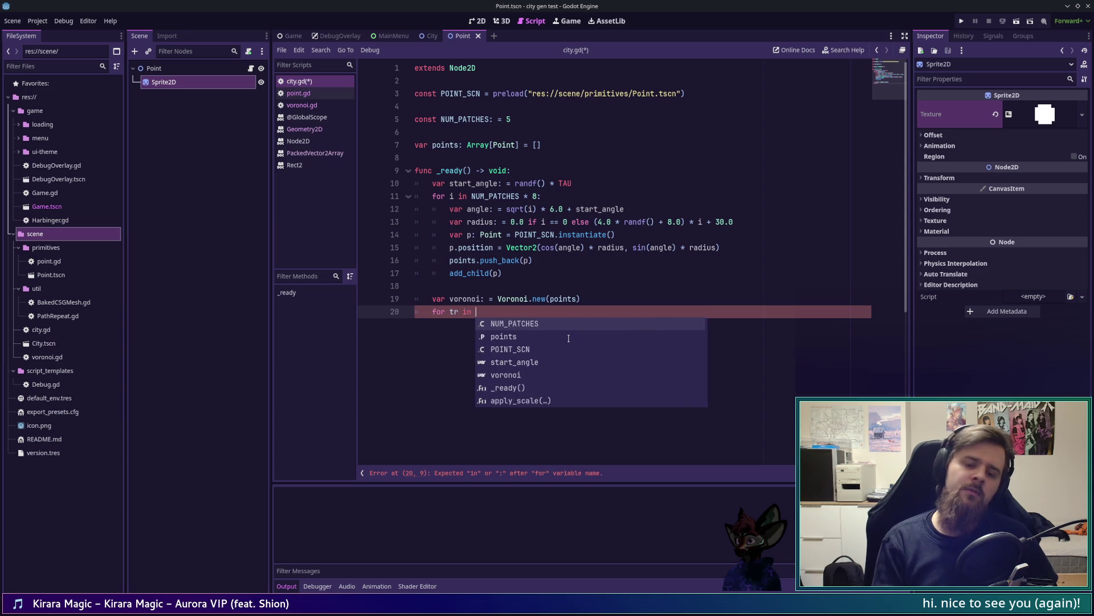
{"action": "key", "text": "Return"}
{"action": "type", "text": ".tri"}
{"action": "key", "text": "Return"}
{"action": "type", "text": ":"}
{"action": "key", "text": "Return"}
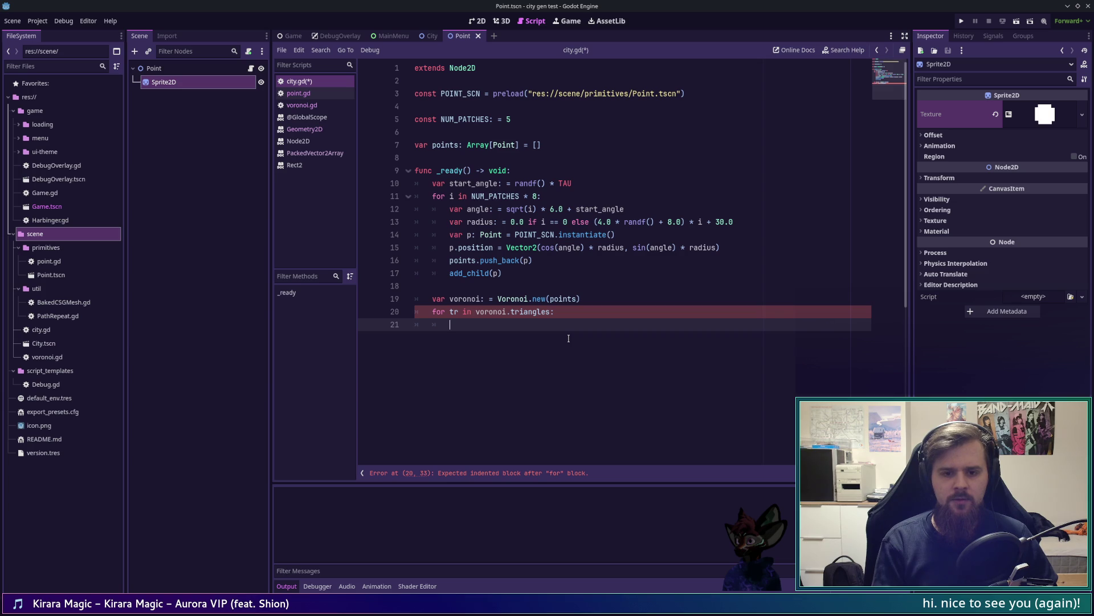
{"action": "type", "text": "var line: = Line2D.new("}
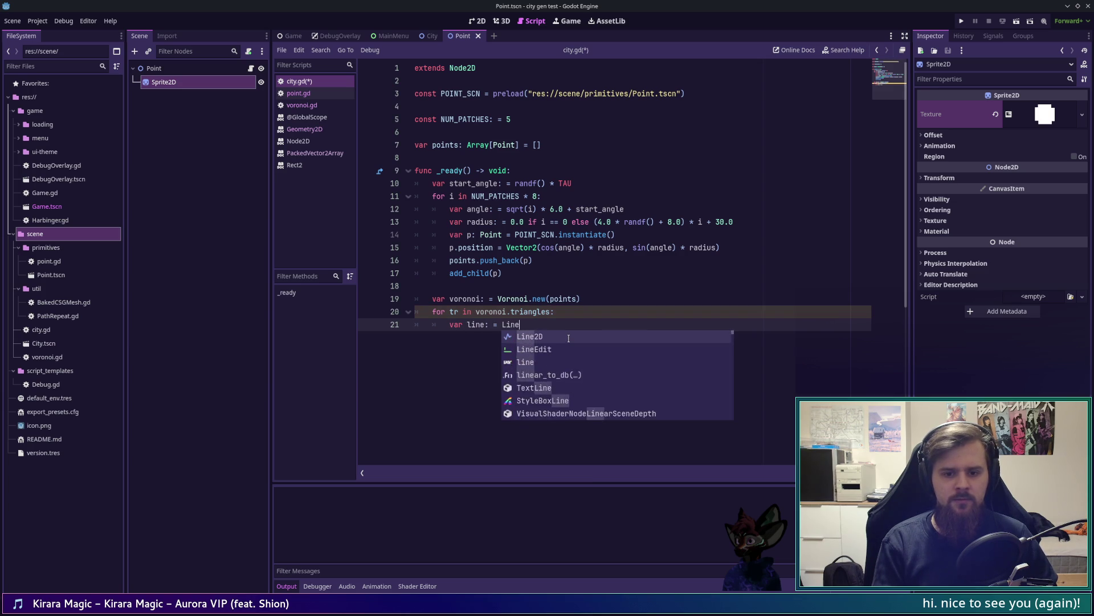
{"action": "key", "text": "Escape"}
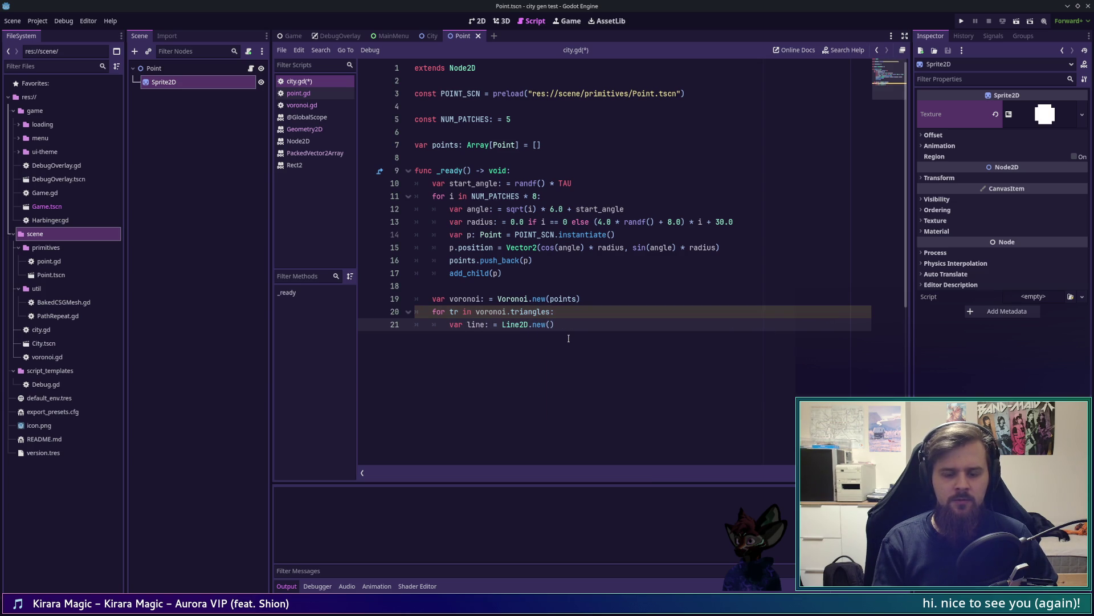
Add the triangle's first point with line.add_point(tr.p1.position)
{"action": "key", "text": "End"}
{"action": "key", "text": "Return"}
{"action": "type", "text": "line."}
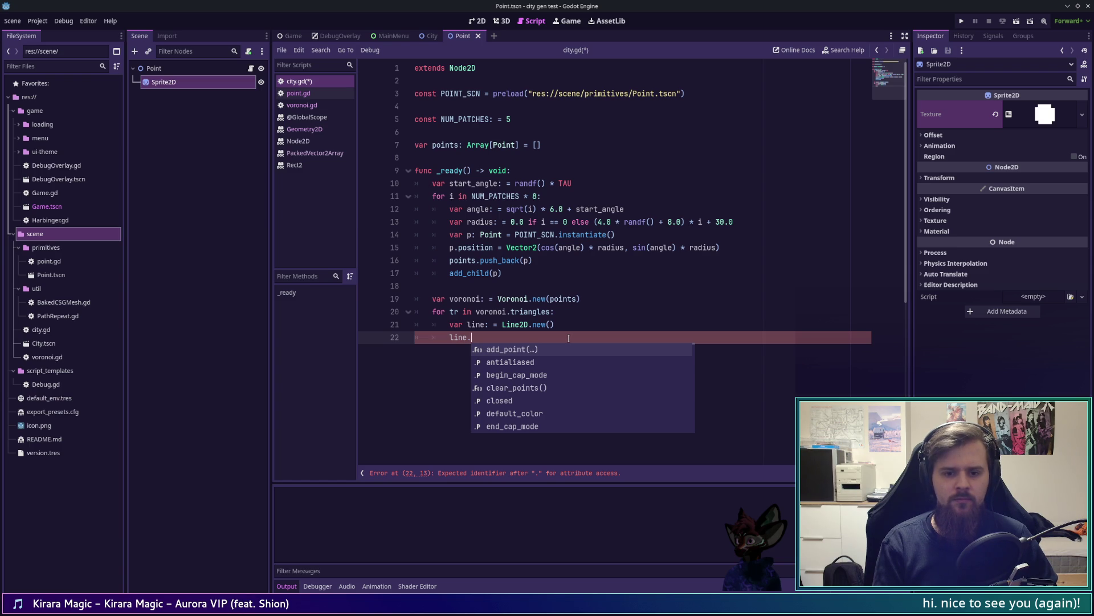
{"action": "key", "text": "Return"}
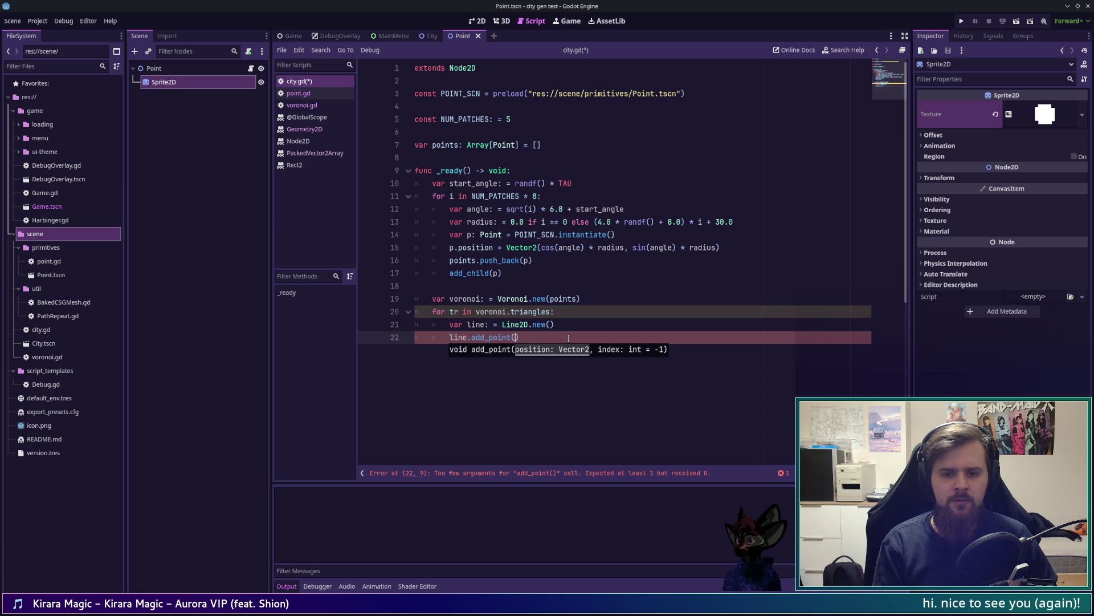
{"action": "type", "text": "tr.p1."}
{"action": "type", "text": "position"}
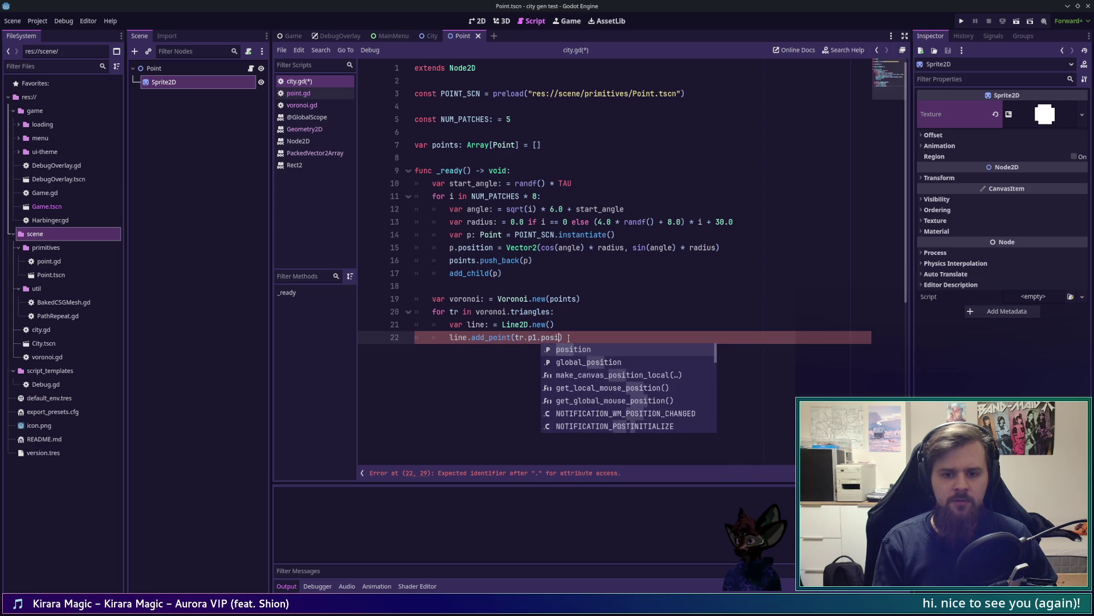
{"action": "key", "text": "Escape"}
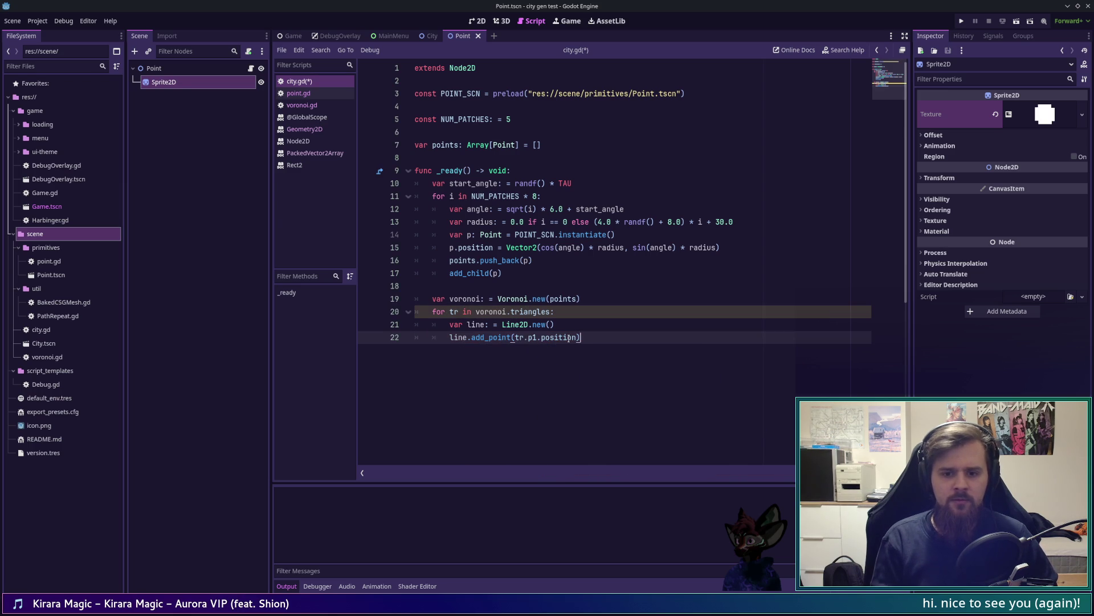
Add points p2 and p3, then p1 again to close each triangle's outline
{"action": "key", "text": "ctrl+shift+d"}
{"action": "key", "text": "ctrl+shift+d"}
{"action": "key", "text": "Up"}
{"action": "key", "text": "Left"}
{"action": "key", "text": "Left"}
{"action": "key", "text": "Left"}
{"action": "key", "text": "BackSpace"}
{"action": "type", "text": "2"}
{"action": "key", "text": "Down"}
{"action": "key", "text": "BackSpace"}
{"action": "type", "text": "3"}
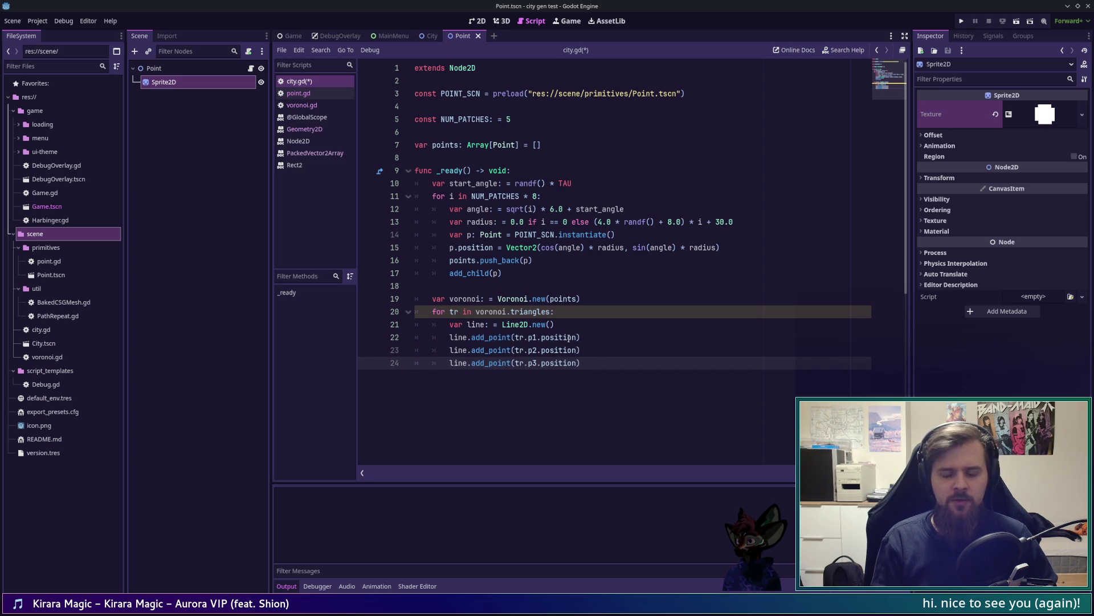
{"action": "key", "text": "End"}
{"action": "key", "text": "ctrl+shift+d"}
{"action": "key", "text": "Left"}
{"action": "key", "text": "Left"}
{"action": "key", "text": "Left"}
{"action": "key", "text": "BackSpace"}
{"action": "type", "text": "1"}
{"action": "key", "text": "End"}
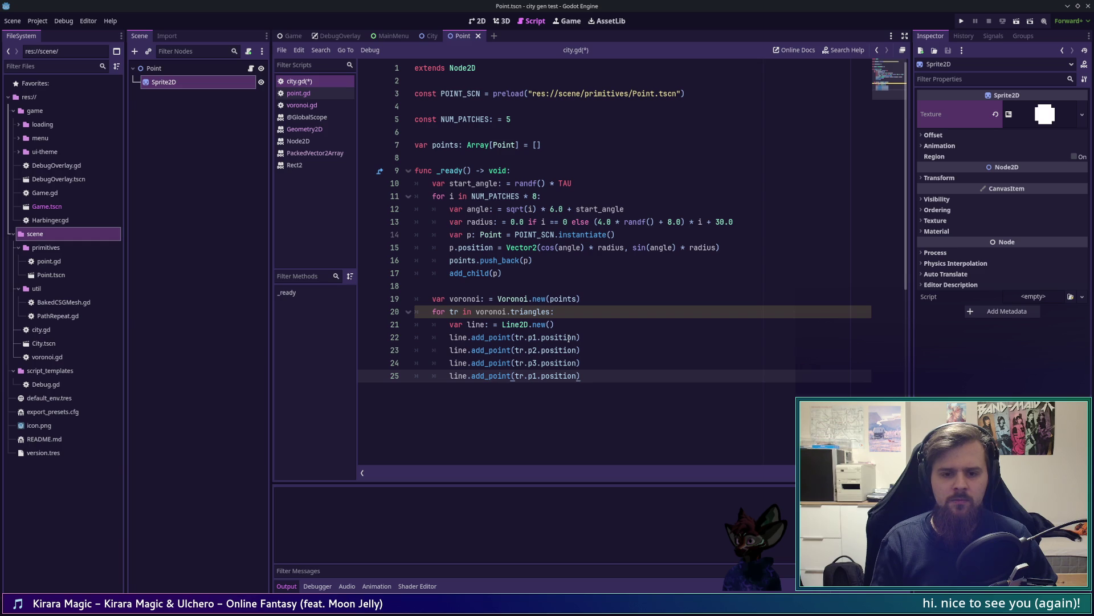
Give each line Color.CORAL modulate and width 2.0, and save city.gd
{"action": "key", "text": "Return"}
{"action": "type", "text": "line."}
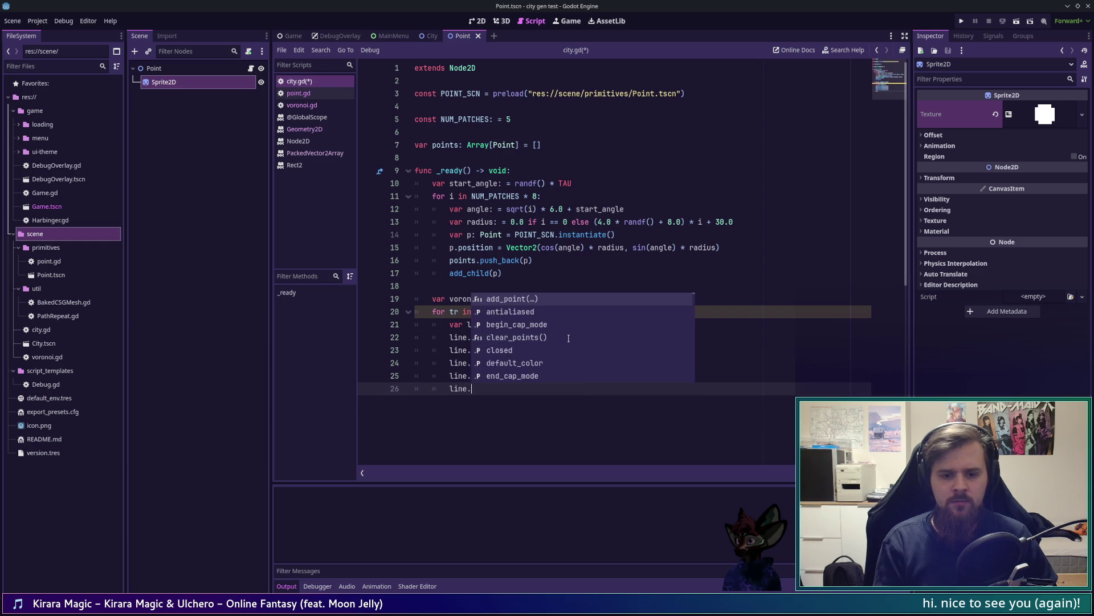
{"action": "type", "text": "modul"}
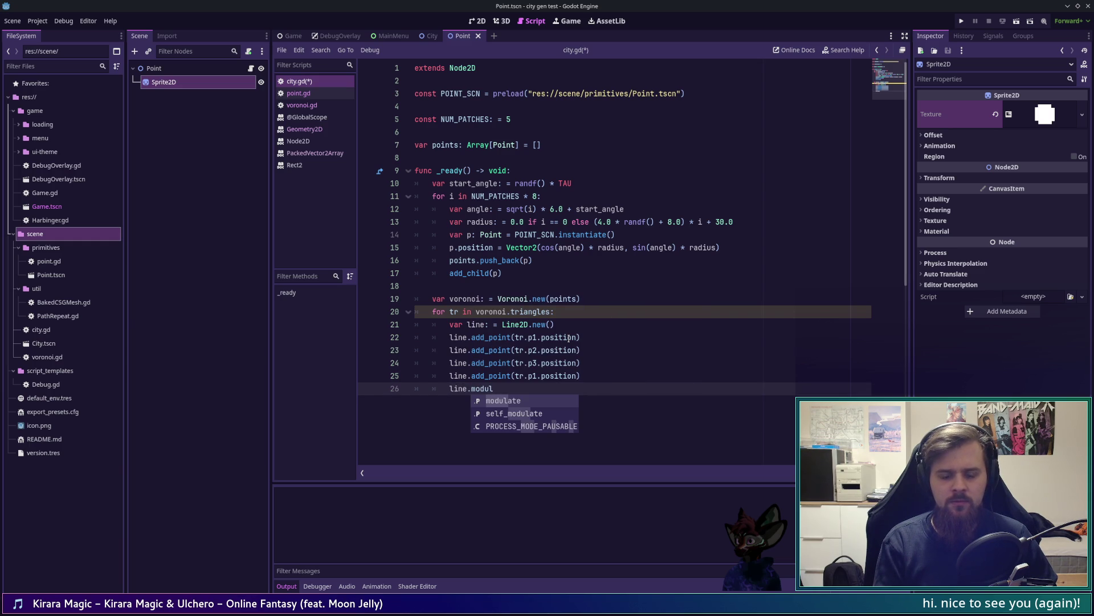
{"action": "key", "text": "Return"}
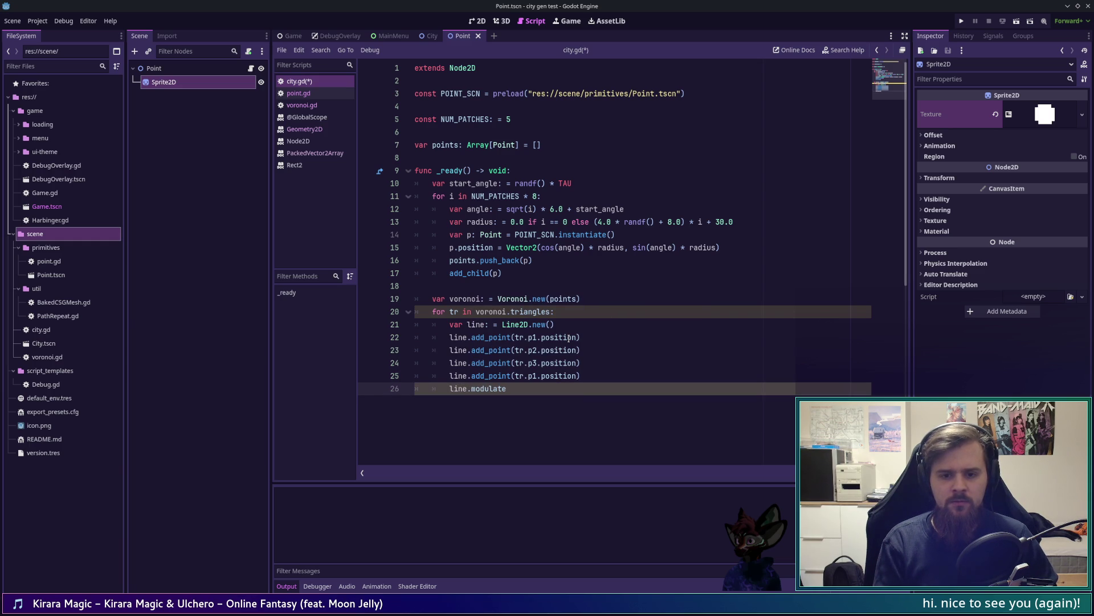
{"action": "type", "text": "(Color.CORAL)"}
{"action": "key", "text": "Return"}
{"action": "type", "text": "line.width = 2.0"}
{"action": "key", "text": "ctrl+s"}
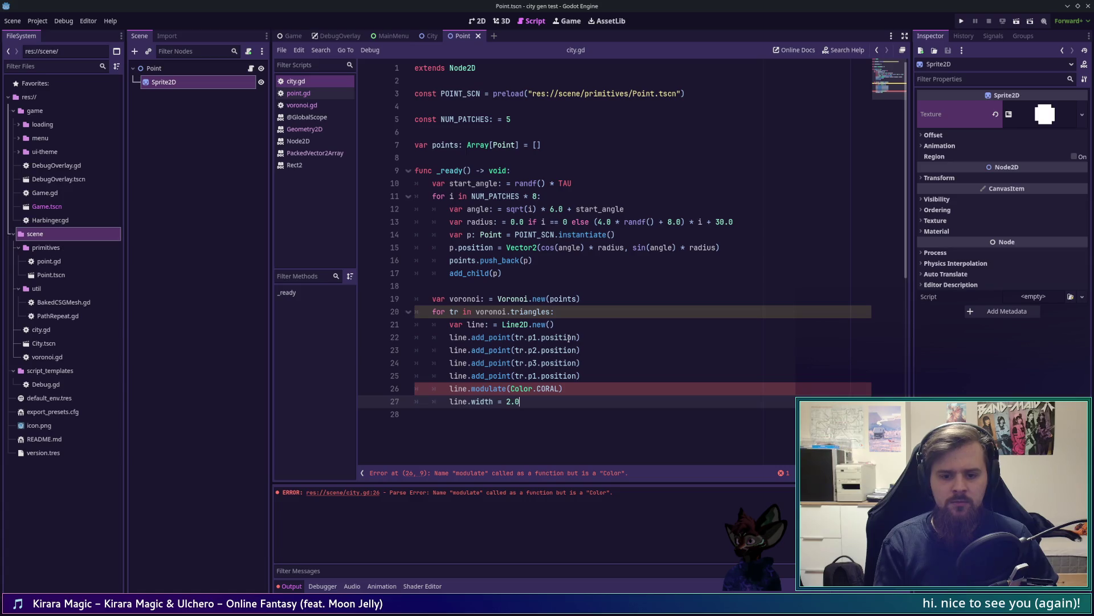
Fix line 26 to line.modulate = Color.CORAL, add add_child(line), and run the project
{"action": "left_click", "coordinate": [506, 388]}
{"action": "key", "text": "Delete"}
{"action": "type", "text": "="}
{"action": "key", "text": "End"}
{"action": "key", "text": "BackSpace"}
{"action": "key", "text": "Down"}
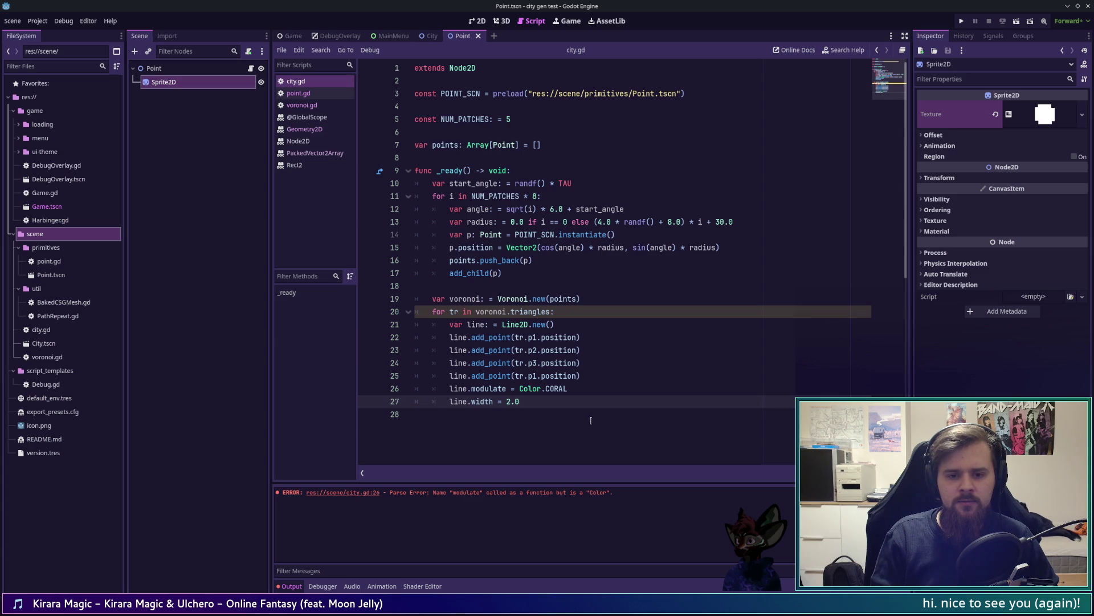
{"action": "key", "text": "Return"}
{"action": "type", "text": "add_"}
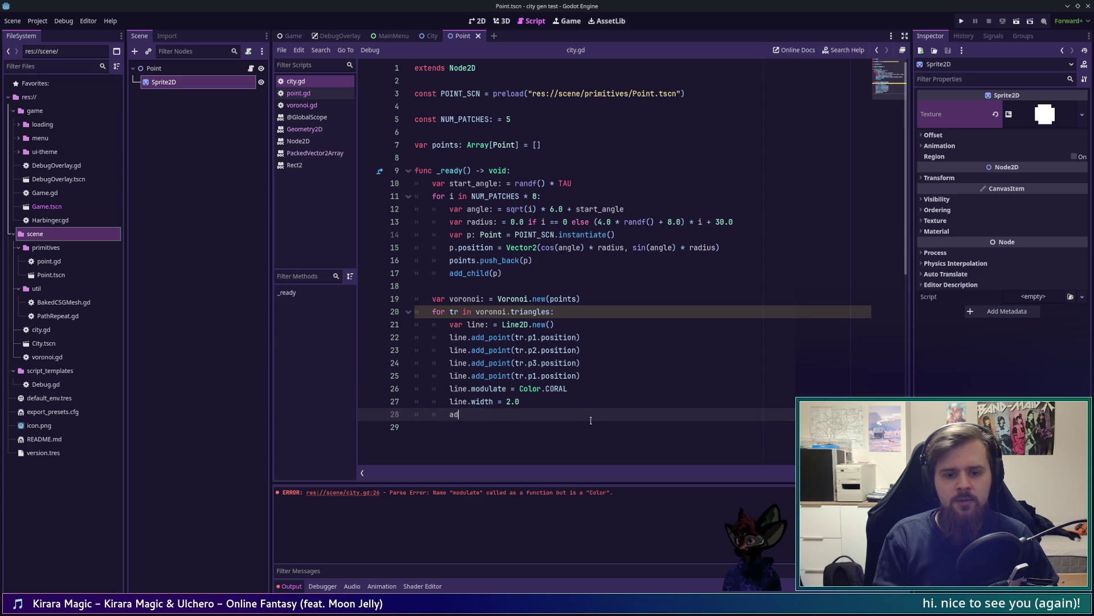
{"action": "key", "text": "Return"}
{"action": "type", "text": "line0)"}
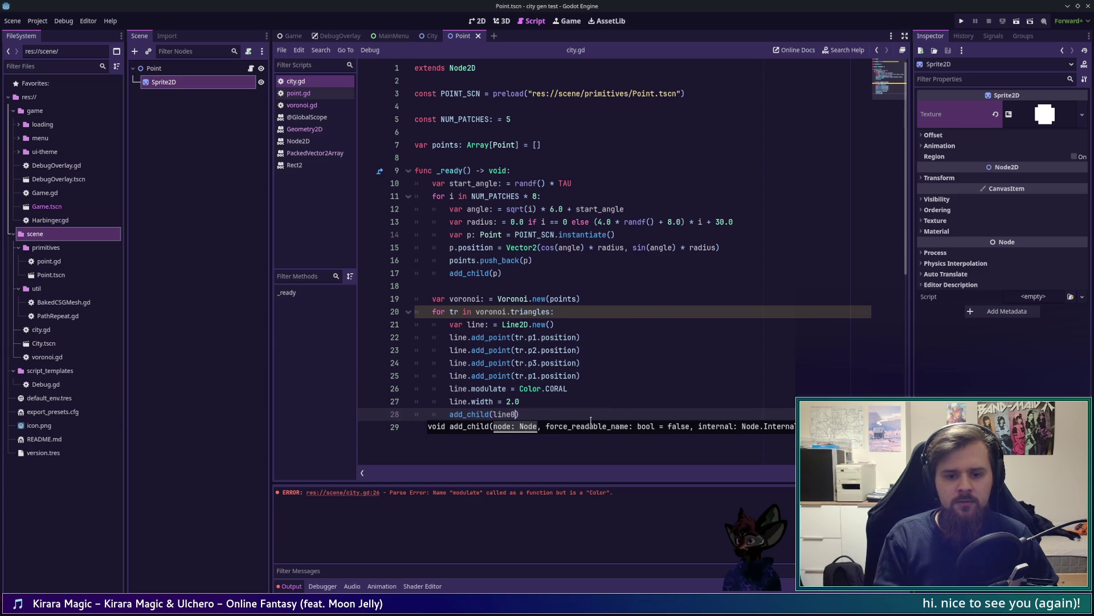
{"action": "key", "text": "BackSpace"}
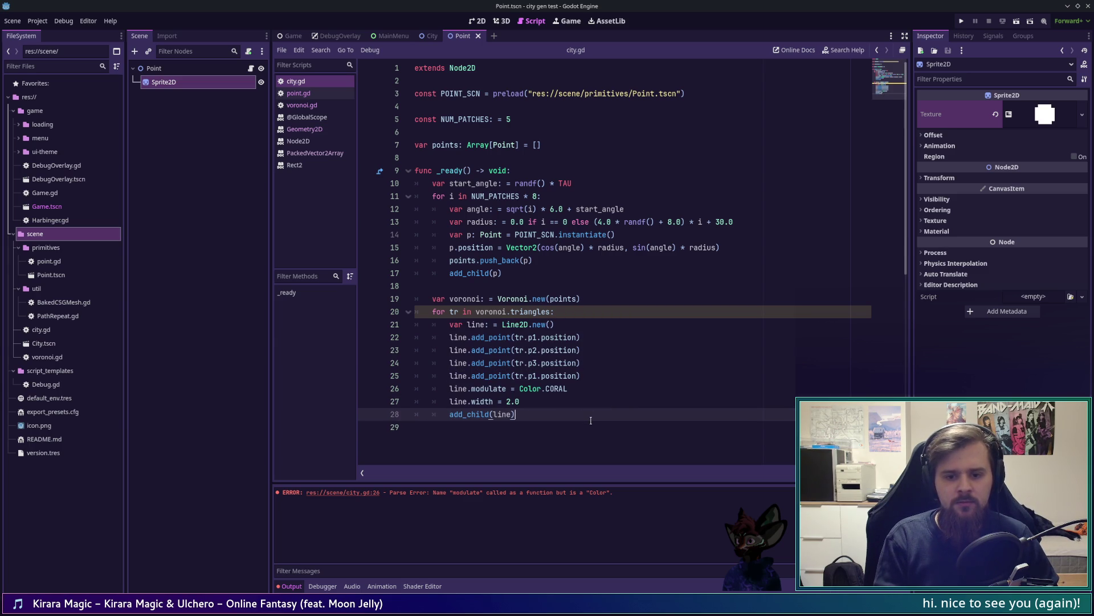
{"action": "key", "text": "F5"}
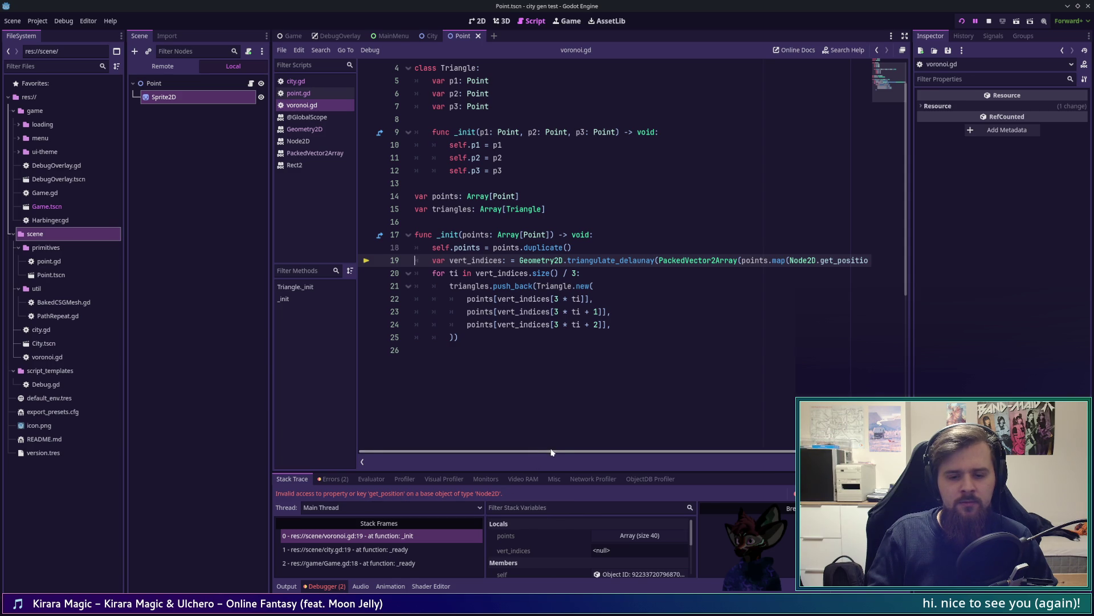
Stop the crashed run and split voronoi.gd's triangulate_delaunay call across lines
{"action": "scroll", "coordinate": [579, 452], "scroll_direction": "right", "scroll_amount": 2}
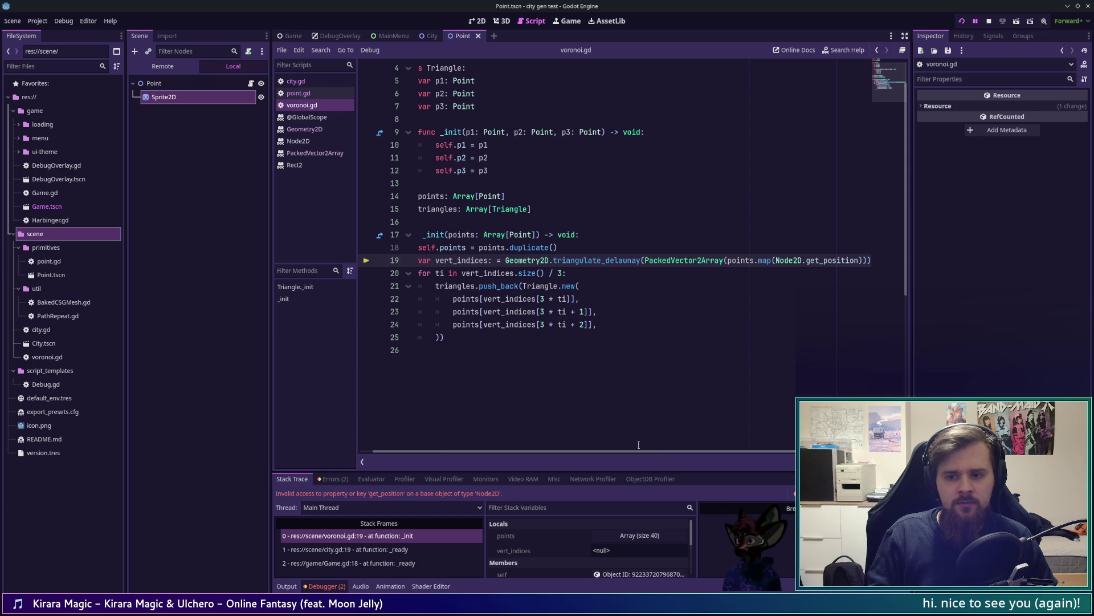
{"action": "left_click", "coordinate": [988, 23]}
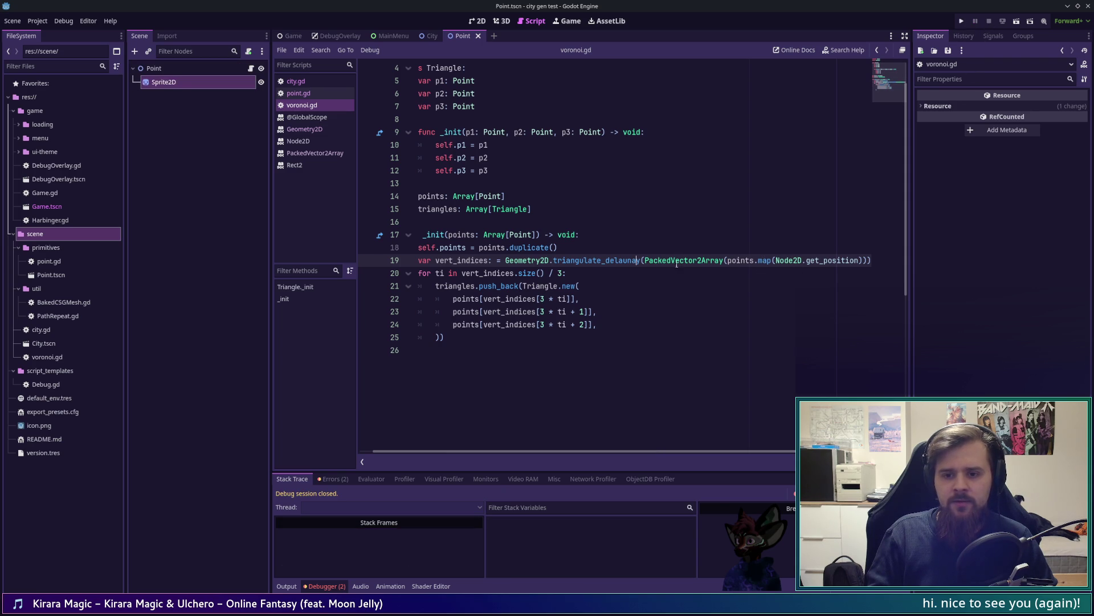
{"action": "key", "text": "Return"}
{"action": "key", "text": "End"}
{"action": "key", "text": "Left"}
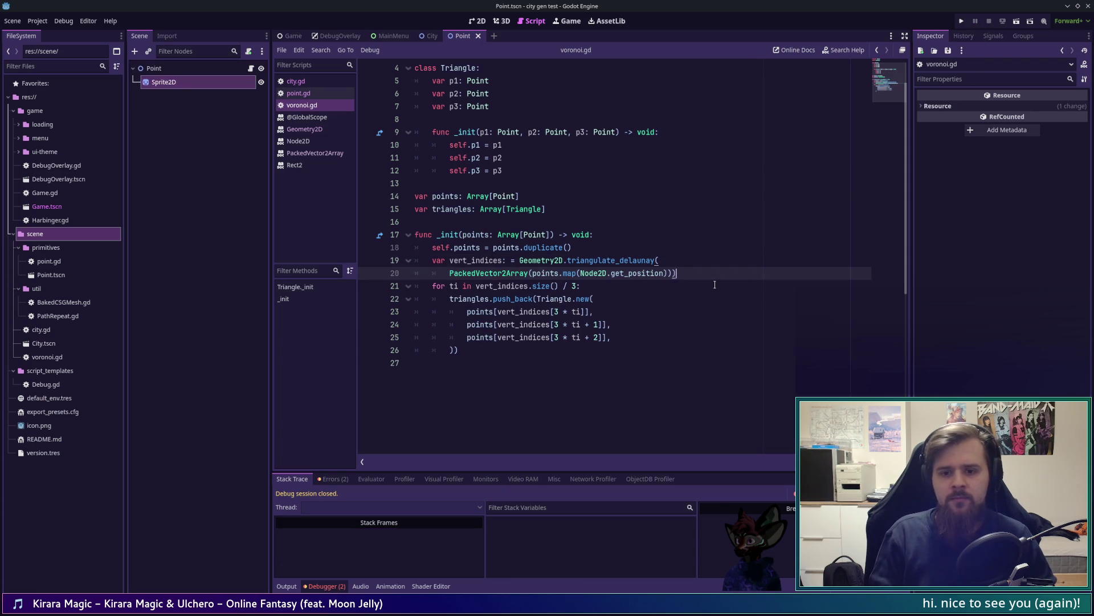
{"action": "key", "text": "Return"}
{"action": "key", "text": "BackSpace"}
{"action": "key", "text": "Up"}
{"action": "key", "text": "End"}
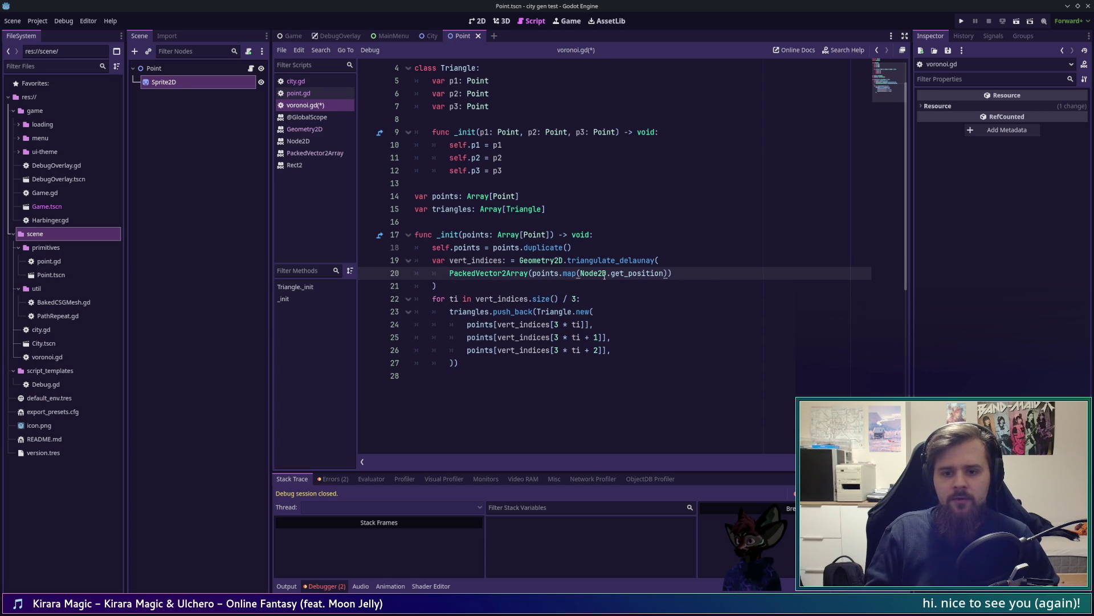
Map points through func(p): return p.position instead of Node2D.get_position, save, and run
{"action": "left_click_drag", "start_coordinate": [609, 274], "coordinate": [580, 274]}
{"action": "key", "text": "BackSpace"}
{"action": "type", "text": "func(p):  "}
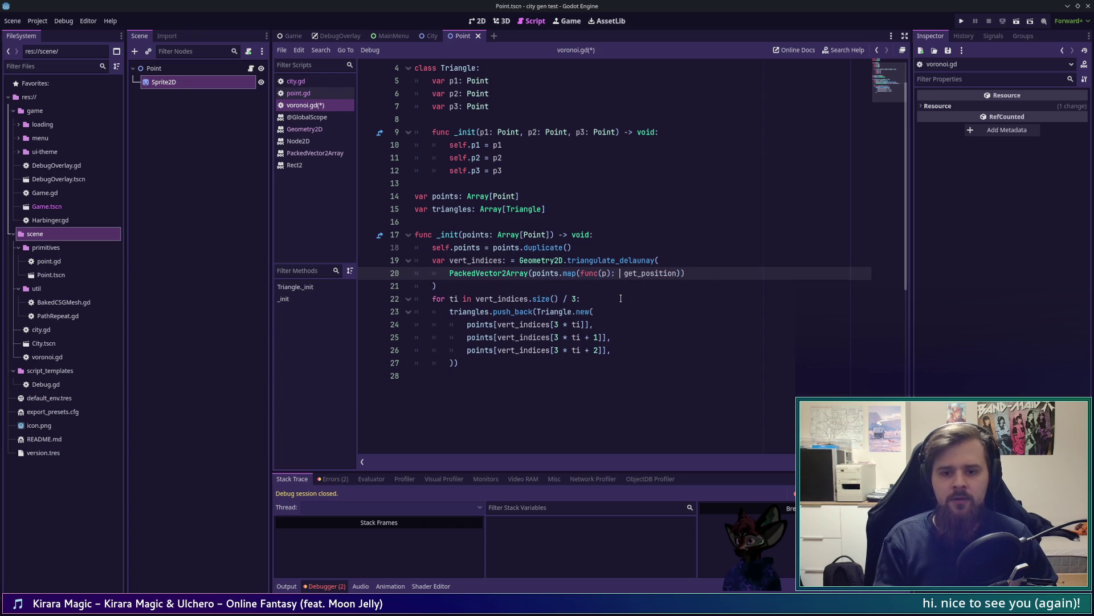
{"action": "type", "text": "return p."}
{"action": "key", "text": "Tab"}
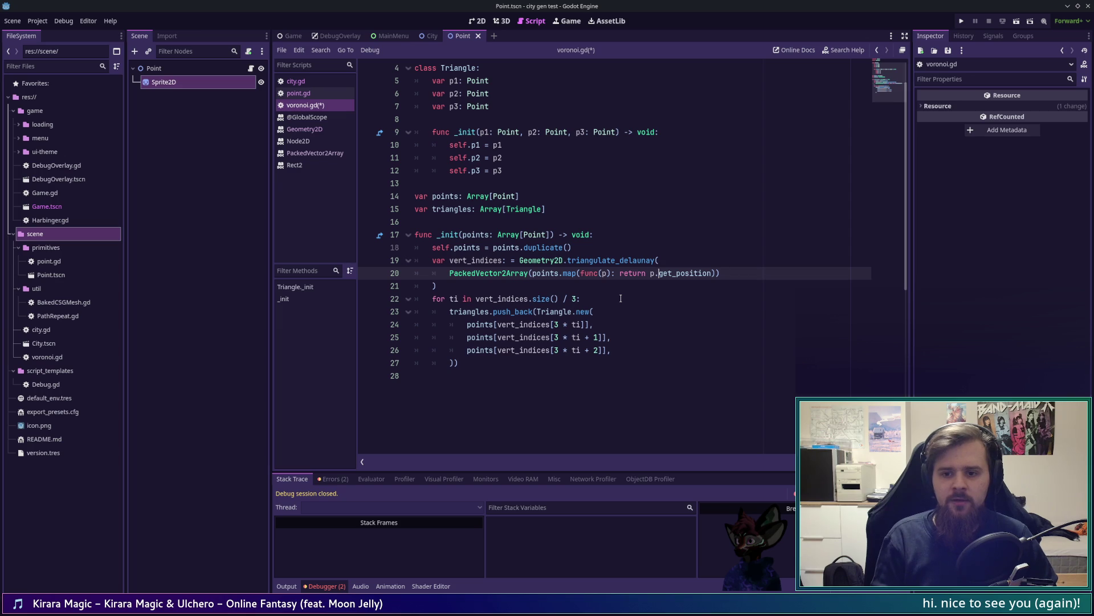
{"action": "key", "text": "ctrl+BackSpace"}
{"action": "type", "text": "positi"}
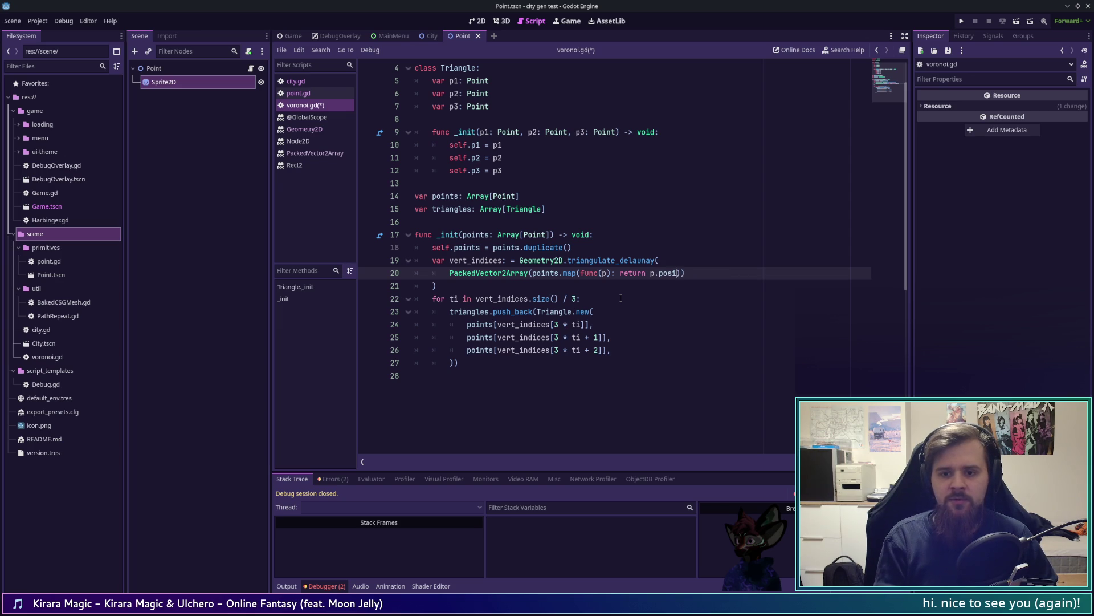
{"action": "type", "text": "on)"}
{"action": "key", "text": "ctrl+s"}
{"action": "key", "text": "F5"}
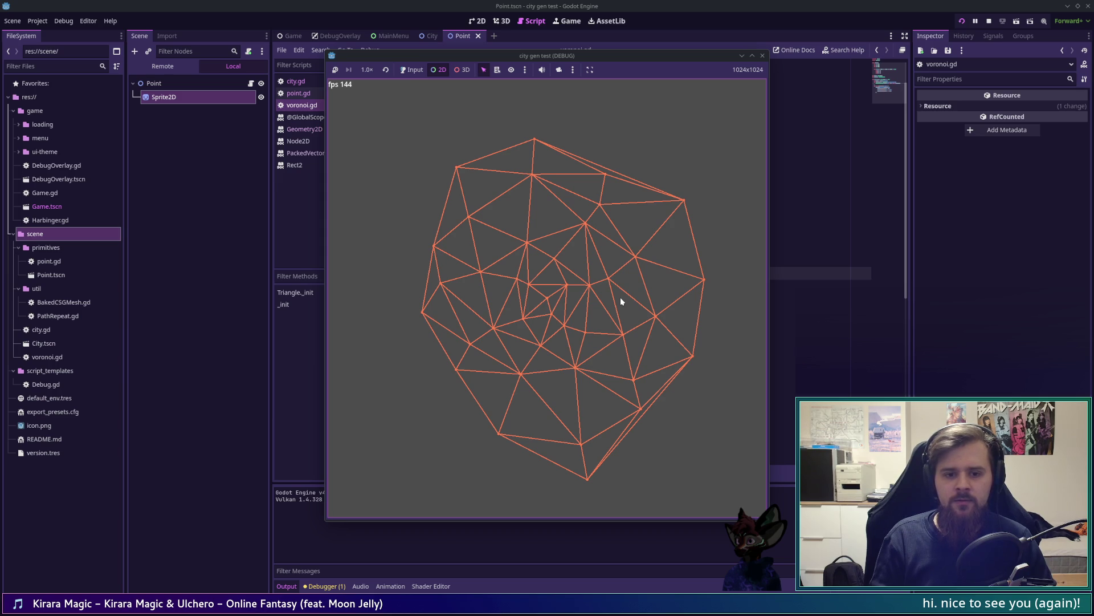
Close the game window and rerun the project from city.gd
{"action": "left_click", "coordinate": [762, 56]}
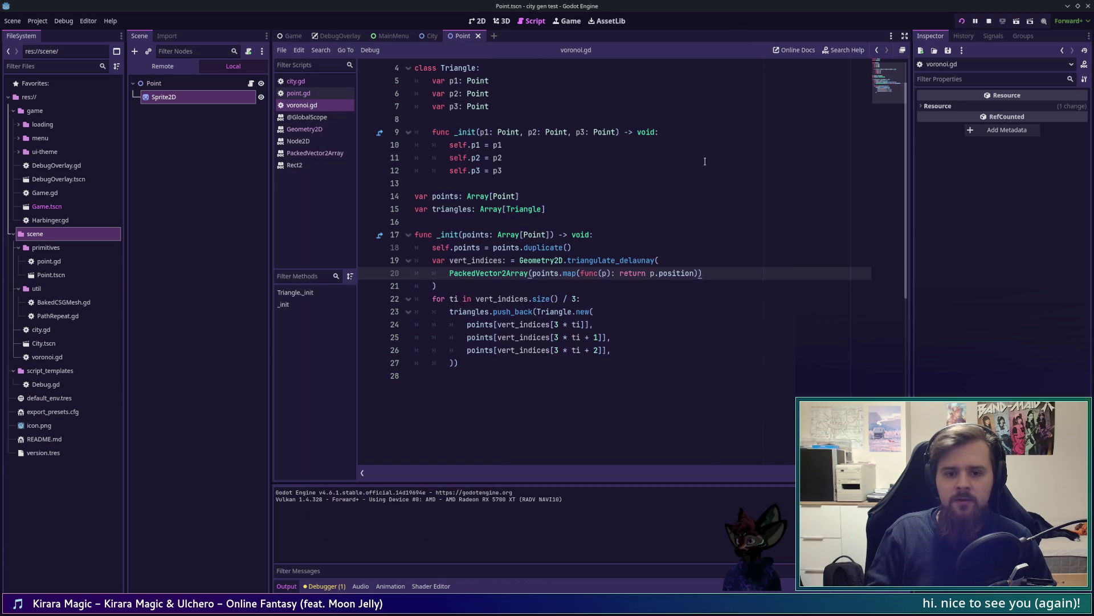
{"action": "left_click", "coordinate": [296, 81]}
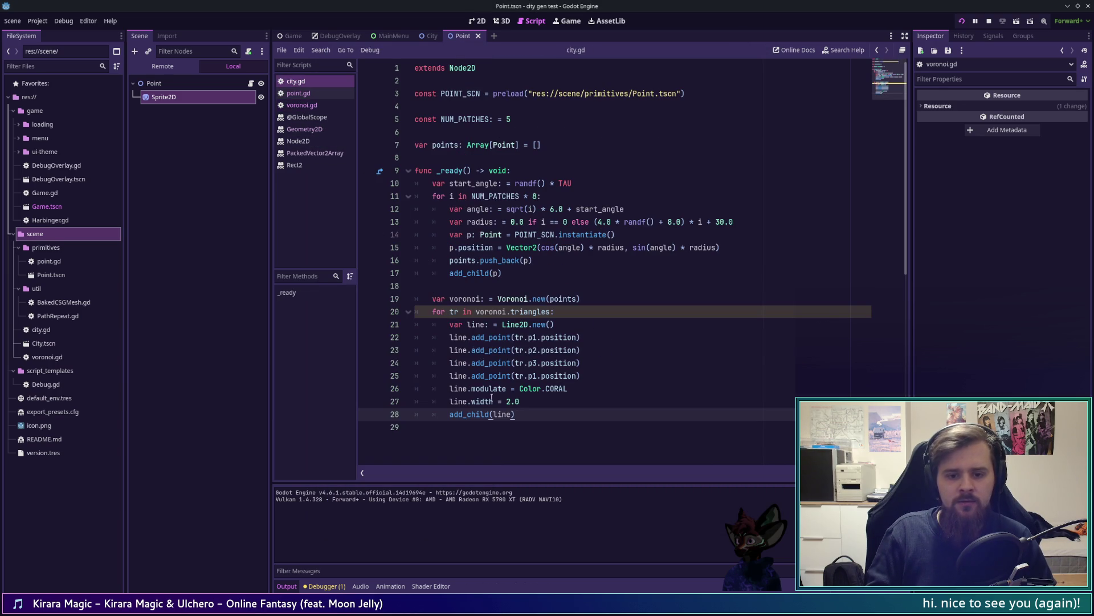
{"action": "key", "text": "F5"}
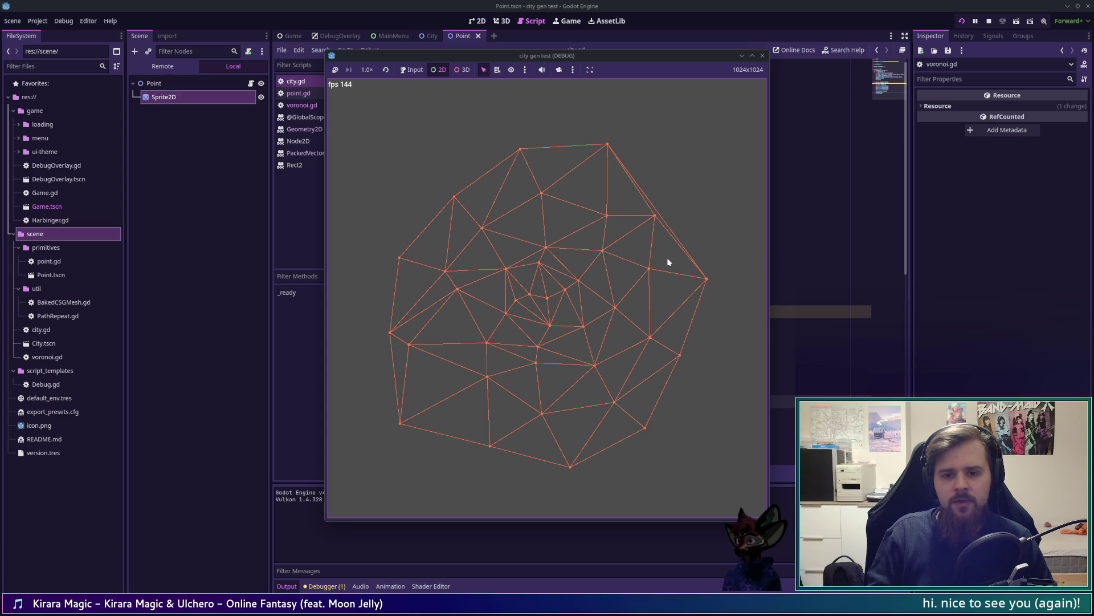
Rerun the game four times to generate new coral triangle meshes
{"action": "left_click", "coordinate": [683, 4]}
{"action": "key", "text": "F5"}
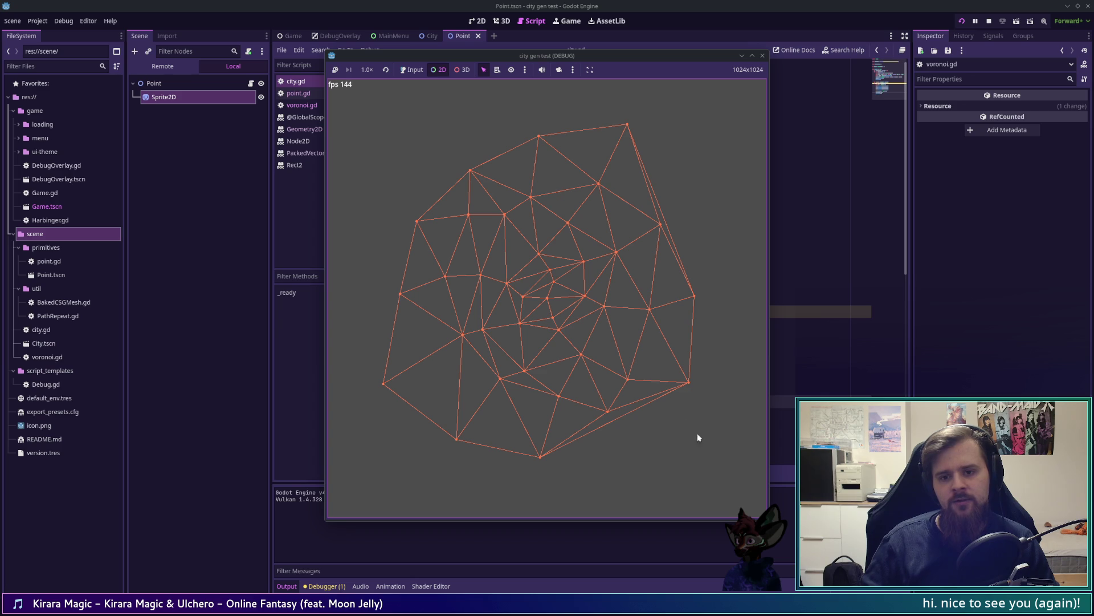
{"action": "key", "text": "F5"}
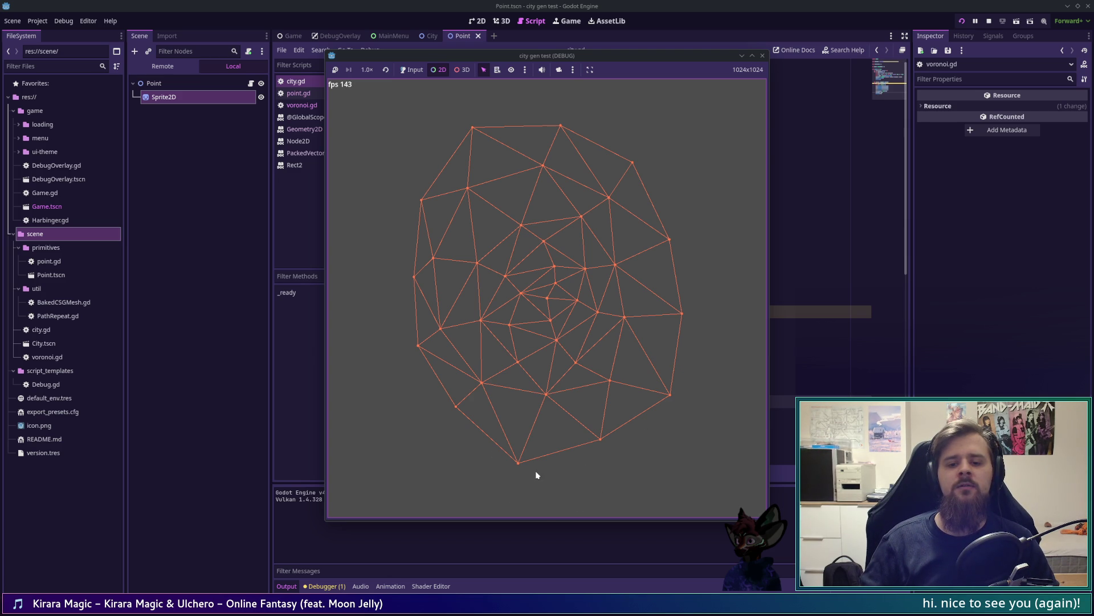
{"action": "key", "text": "F5"}
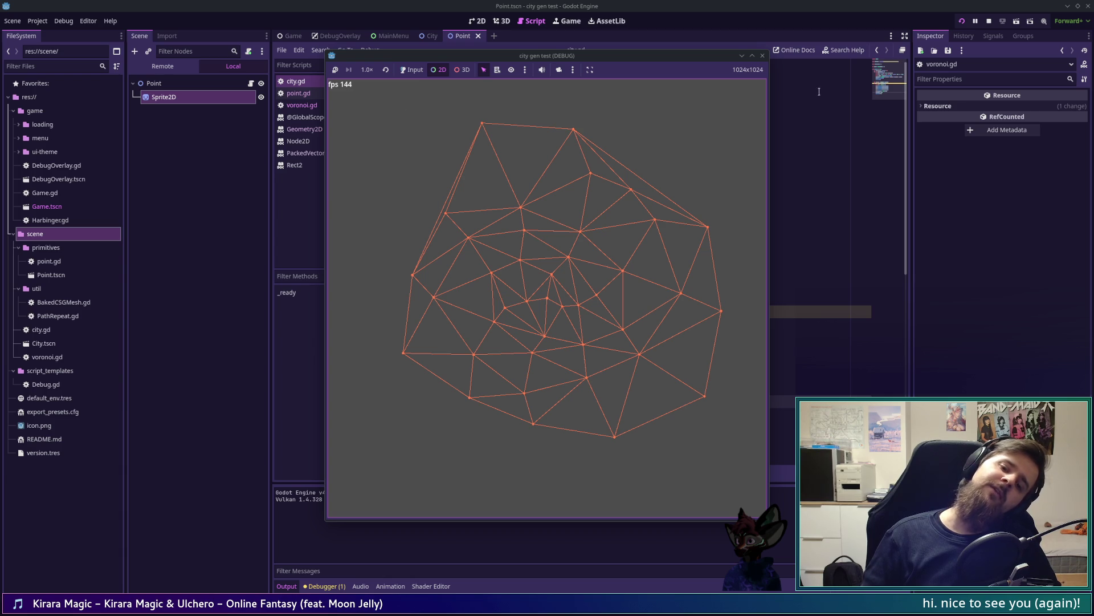
{"action": "key", "text": "F5"}
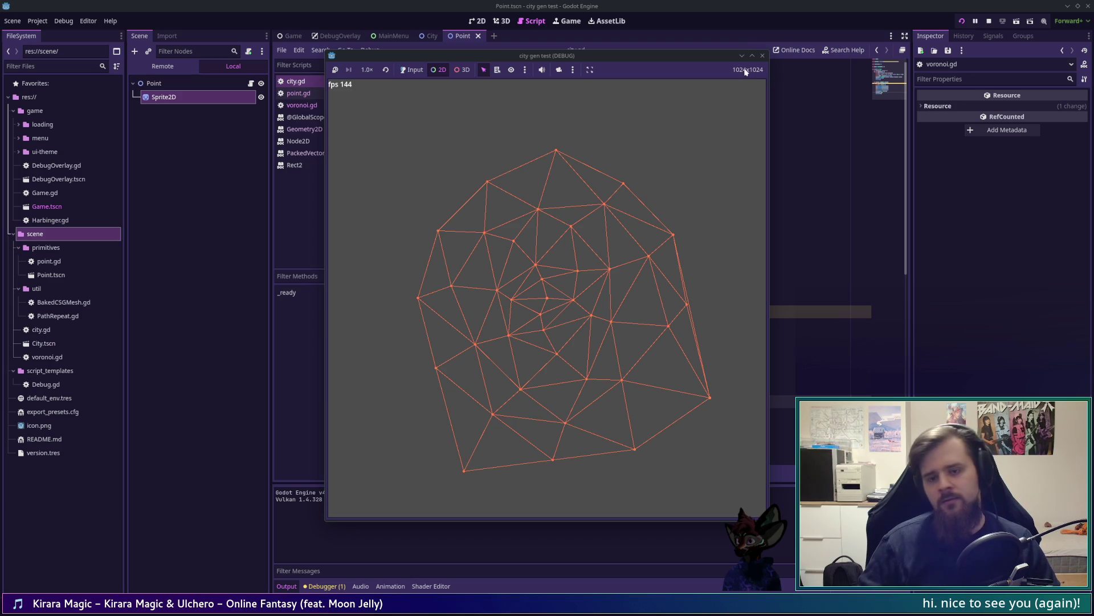
Close the game window and place the cursor on empty line 29 of city.gd
{"action": "left_click", "coordinate": [762, 55]}
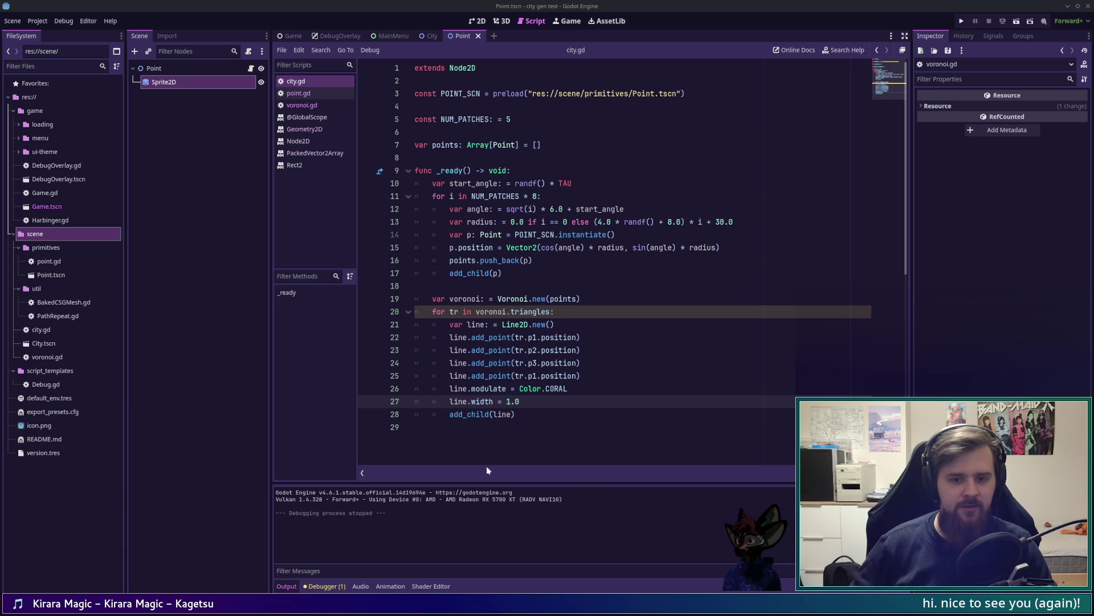
{"action": "left_click", "coordinate": [500, 435]}
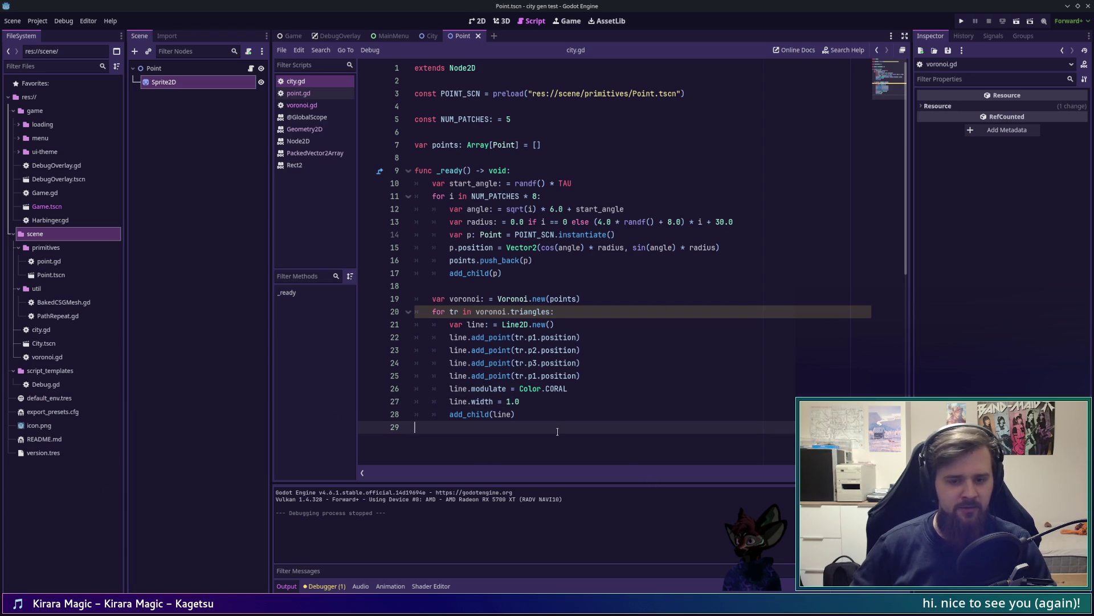